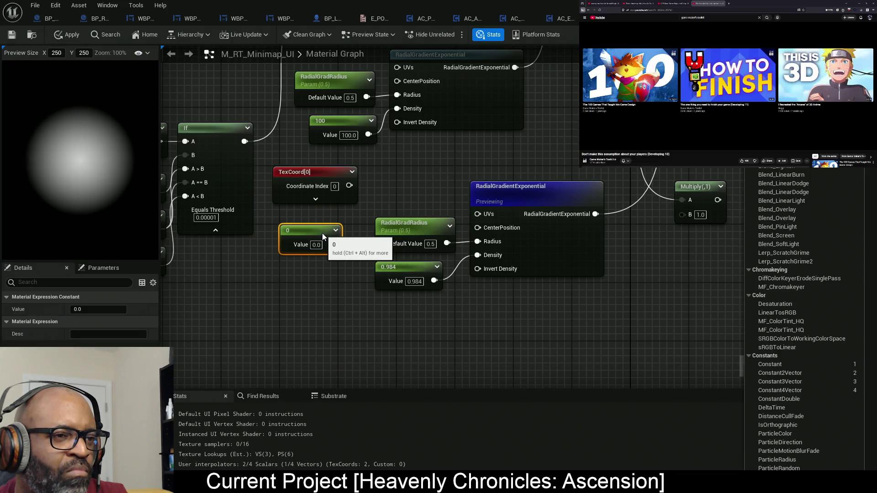
- Insert a Multiply of TexCoord[0] and a constant into the lower gradient's UVs
{"action": "left_click_drag", "start_coordinate": [322, 233], "coordinate": [330, 218]}
{"action": "left_click", "coordinate": [382, 169]}
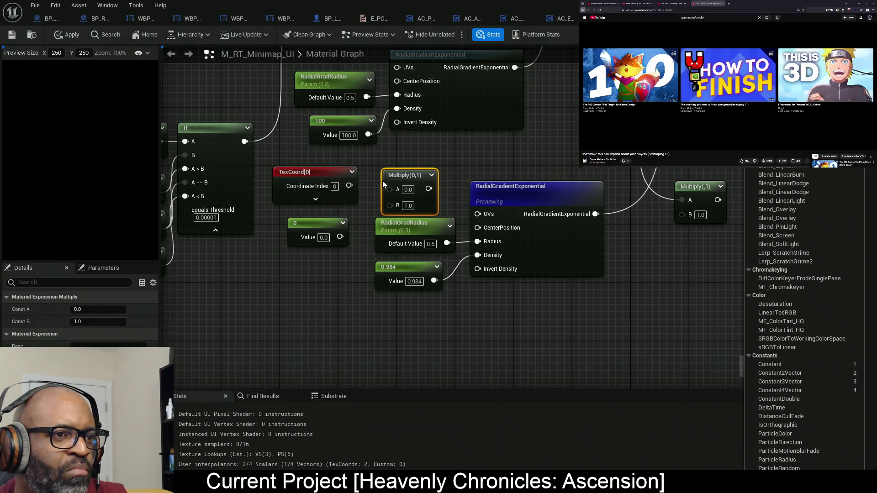
{"action": "mouse_move", "coordinate": [389, 188]}
{"action": "left_mouse_down"}
{"action": "mouse_move", "coordinate": [349, 185]}
{"action": "mouse_move", "coordinate": [369, 215]}
{"action": "mouse_move", "coordinate": [340, 236]}
{"action": "left_mouse_up"}
{"action": "left_click_drag", "start_coordinate": [416, 189], "coordinate": [477, 214]}
{"action": "left_click", "coordinate": [313, 231]}
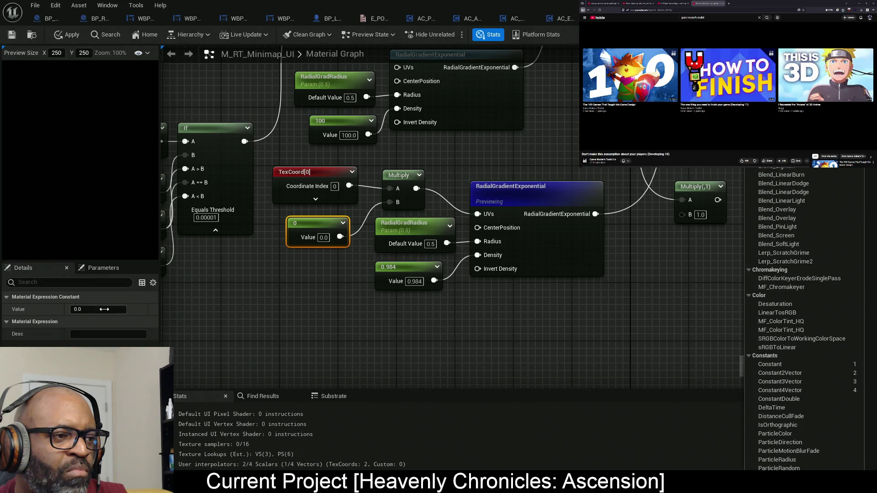
- Raise the multiplier constant to 1.453 and search the palette for 'scale'
{"action": "left_click_drag", "start_coordinate": [98, 310], "coordinate": [115, 309]}
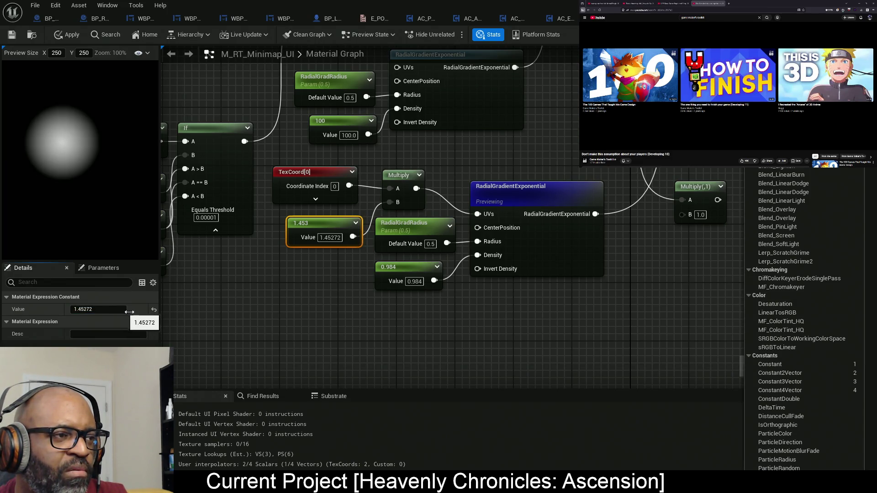
{"action": "mouse_move", "coordinate": [433, 315]}
{"action": "left_mouse_down"}
{"action": "mouse_move", "coordinate": [426, 246]}
{"action": "mouse_move", "coordinate": [416, 274]}
{"action": "mouse_move", "coordinate": [415, 240]}
{"action": "mouse_move", "coordinate": [418, 261]}
{"action": "left_mouse_up"}
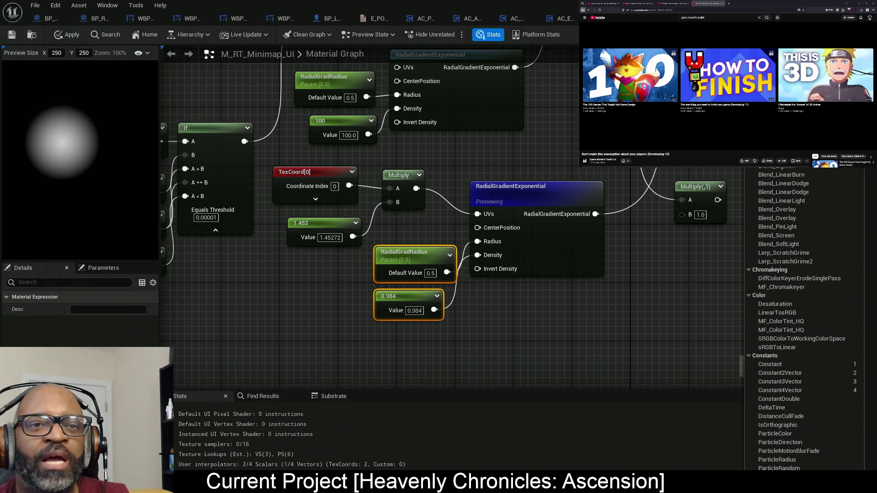
{"action": "type", "text": "scal"}
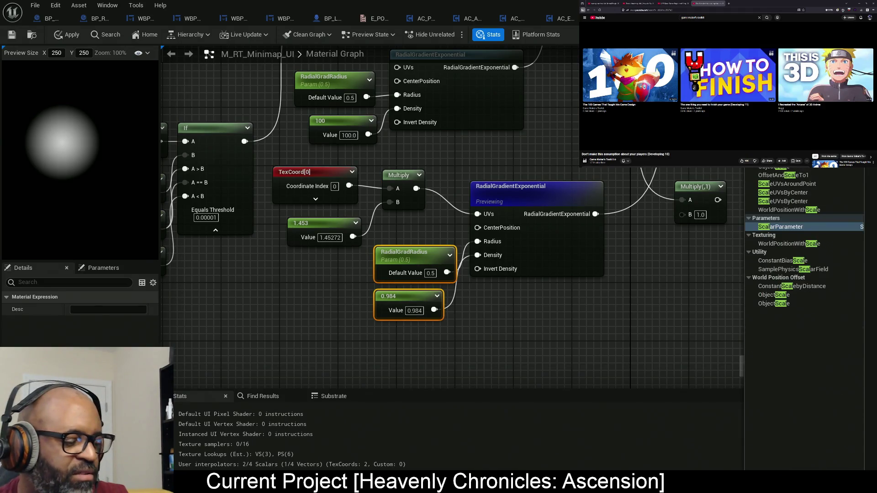
{"action": "type", "text": "e"}
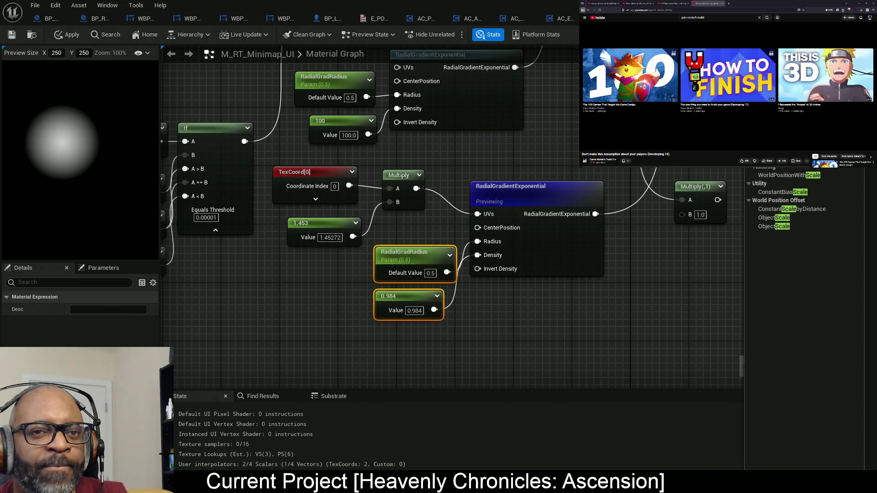
- Place a ScaleUVsByCenter node fed by TexCoord[0] and the 1.453 Texture Scale constant
{"action": "mouse_move", "coordinate": [795, 189]}
{"action": "left_mouse_down"}
{"action": "mouse_move", "coordinate": [551, 312]}
{"action": "mouse_move", "coordinate": [571, 315]}
{"action": "left_mouse_up"}
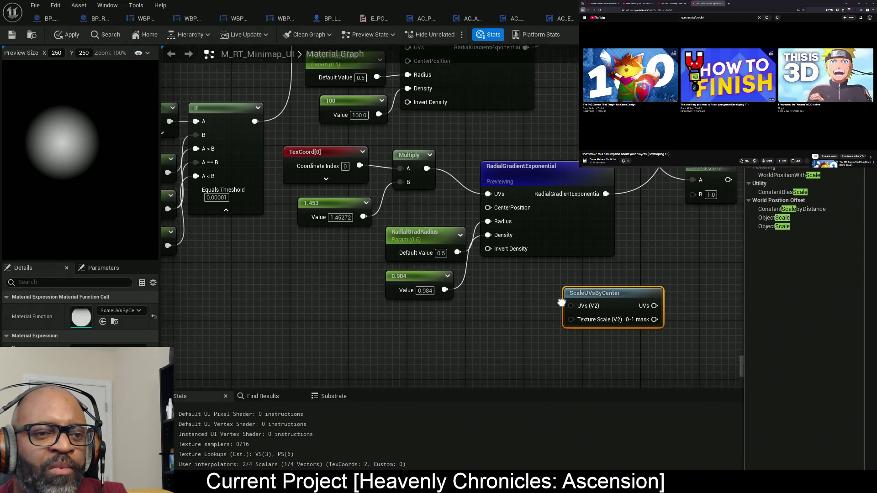
{"action": "mouse_move", "coordinate": [623, 296]}
{"action": "left_mouse_down"}
{"action": "mouse_move", "coordinate": [274, 315]}
{"action": "mouse_move", "coordinate": [299, 270]}
{"action": "mouse_move", "coordinate": [338, 271]}
{"action": "mouse_move", "coordinate": [489, 184]}
{"action": "left_mouse_up"}
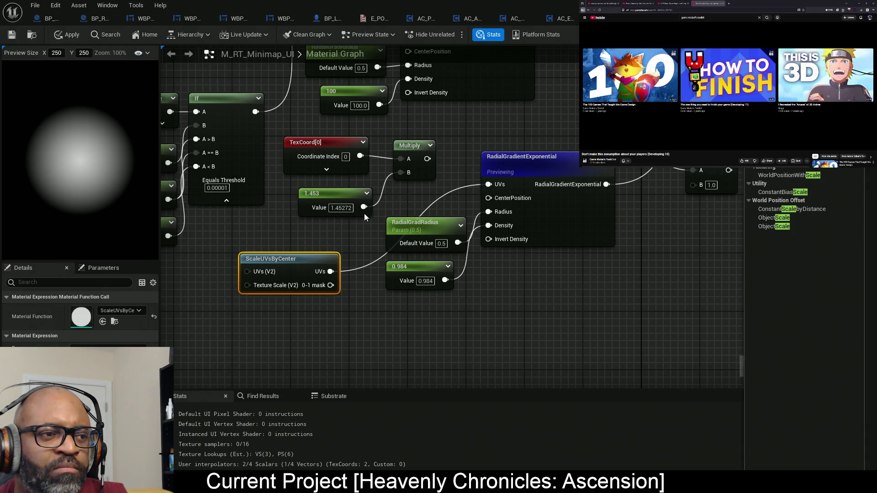
{"action": "mouse_move", "coordinate": [262, 273]}
{"action": "left_mouse_down"}
{"action": "mouse_move", "coordinate": [361, 196]}
{"action": "mouse_move", "coordinate": [360, 158]}
{"action": "left_mouse_up"}
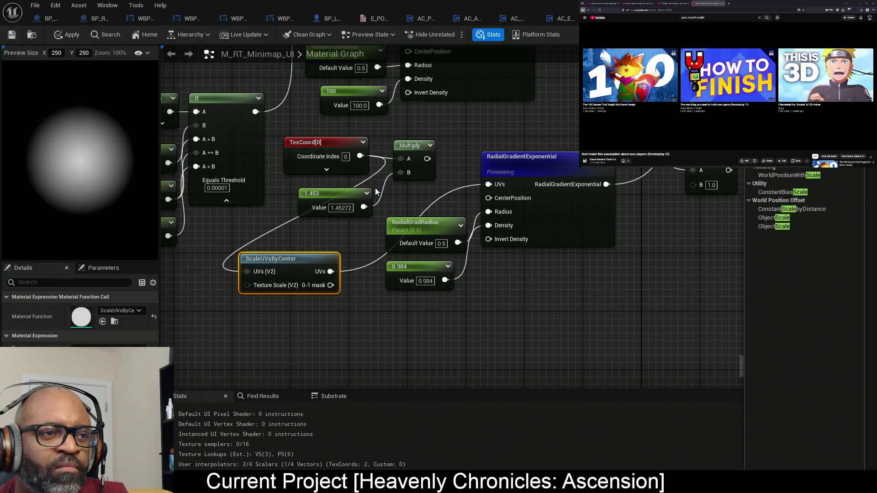
{"action": "mouse_move", "coordinate": [360, 209]}
{"action": "left_mouse_down"}
{"action": "mouse_move", "coordinate": [309, 256]}
{"action": "mouse_move", "coordinate": [252, 285]}
{"action": "left_mouse_up"}
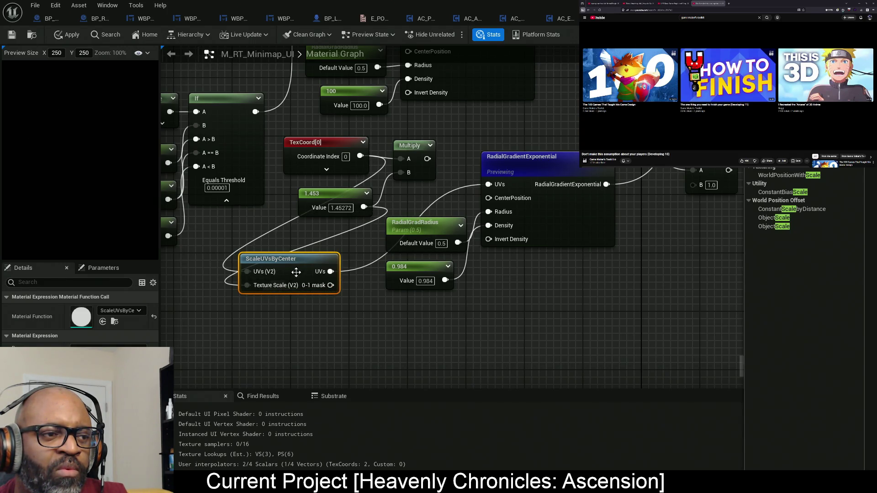
{"action": "left_click_drag", "start_coordinate": [300, 266], "coordinate": [322, 258]}
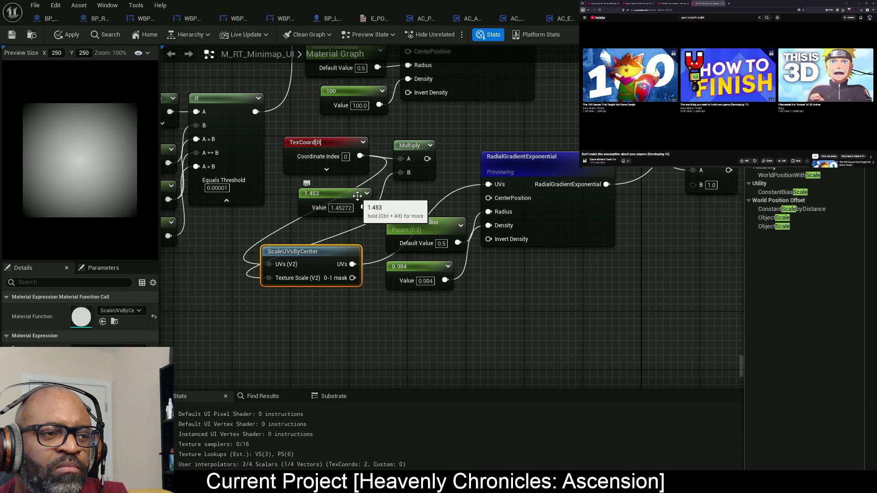
{"action": "mouse_move", "coordinate": [354, 199]}
{"action": "left_mouse_down"}
{"action": "mouse_move", "coordinate": [243, 271]}
{"action": "mouse_move", "coordinate": [266, 323]}
{"action": "left_mouse_up"}
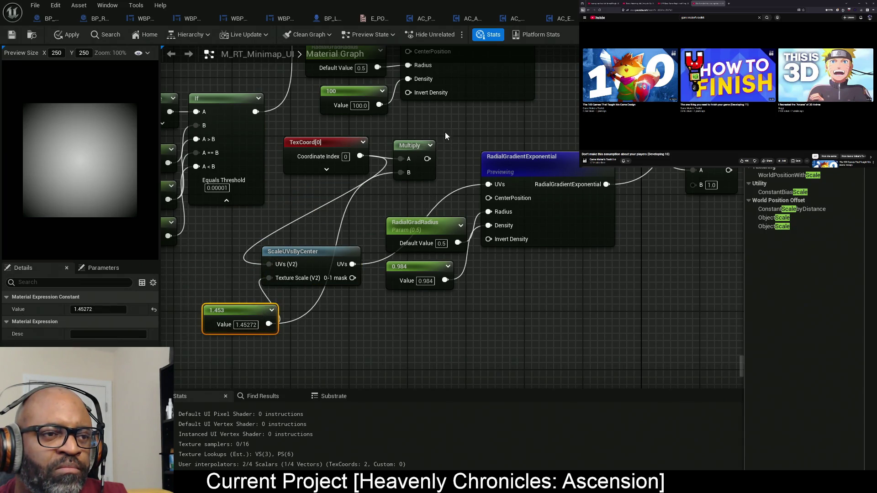
- Delete the old Multiply, tidy the nodes, and lower the texture scale constant to 1.062
{"action": "left_click", "coordinate": [414, 173]}
{"action": "key", "text": "Delete"}
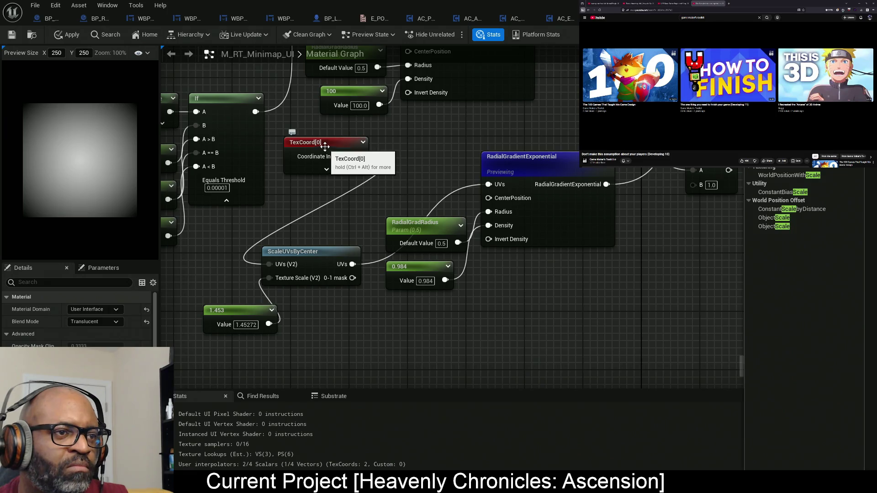
{"action": "left_click_drag", "start_coordinate": [322, 146], "coordinate": [329, 146]}
{"action": "mouse_move", "coordinate": [342, 252]}
{"action": "left_mouse_down"}
{"action": "mouse_move", "coordinate": [352, 212]}
{"action": "mouse_move", "coordinate": [441, 173]}
{"action": "left_mouse_up"}
{"action": "mouse_move", "coordinate": [338, 143]}
{"action": "left_mouse_down"}
{"action": "mouse_move", "coordinate": [321, 147]}
{"action": "mouse_move", "coordinate": [316, 164]}
{"action": "mouse_move", "coordinate": [323, 163]}
{"action": "left_mouse_up"}
{"action": "left_click_drag", "start_coordinate": [267, 310], "coordinate": [339, 215]}
{"action": "left_click_drag", "start_coordinate": [123, 309], "coordinate": [122, 311]}
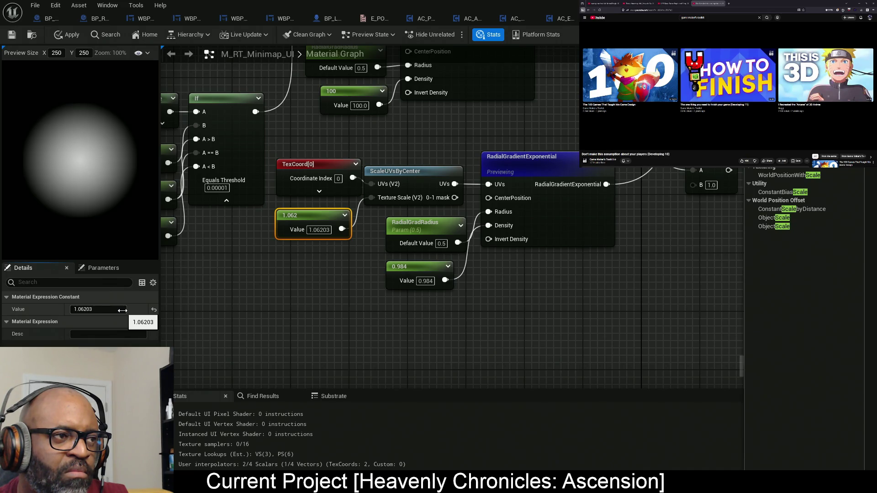
{"action": "mouse_move", "coordinate": [581, 231]}
{"action": "left_mouse_down"}
{"action": "mouse_move", "coordinate": [578, 210]}
{"action": "mouse_move", "coordinate": [496, 218]}
{"action": "mouse_move", "coordinate": [513, 152]}
{"action": "mouse_move", "coordinate": [534, 133]}
{"action": "left_mouse_up"}
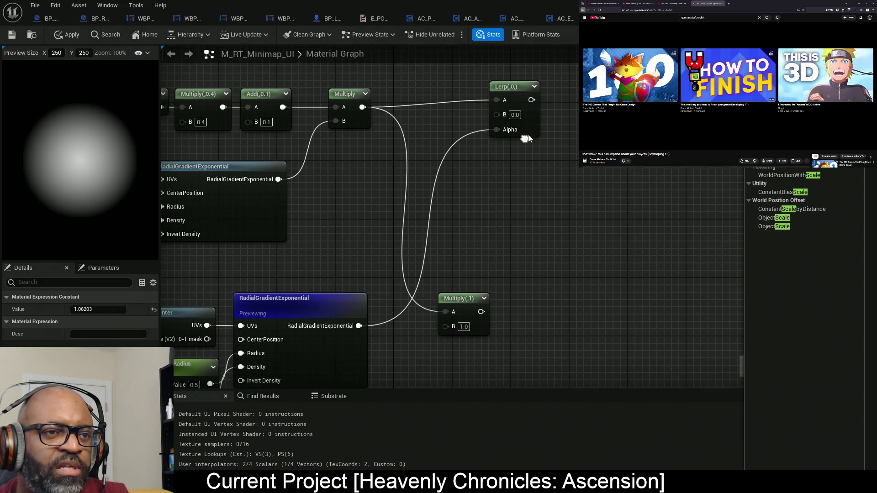
- Start previewing the Lerp node's output
{"action": "right_click", "coordinate": [535, 123]}
{"action": "left_click", "coordinate": [562, 150]}
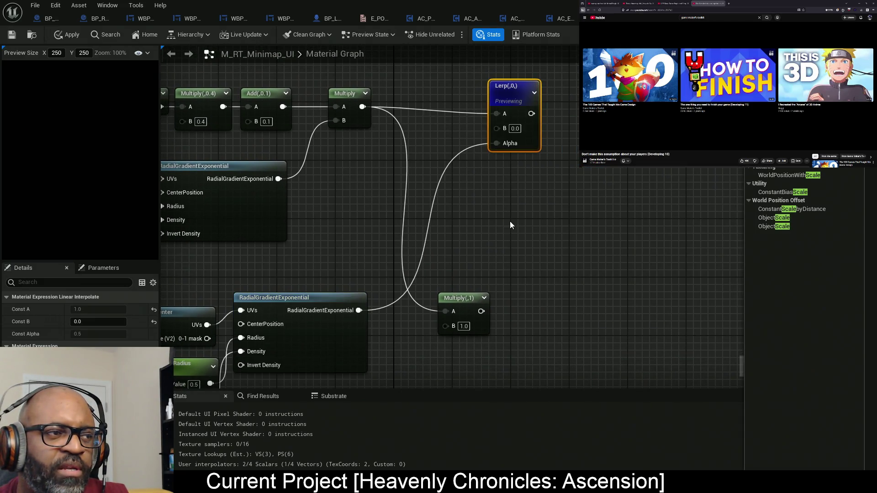
{"action": "left_click_drag", "start_coordinate": [509, 221], "coordinate": [624, 151]}
{"action": "mouse_move", "coordinate": [568, 225]}
{"action": "left_mouse_down"}
{"action": "mouse_move", "coordinate": [600, 195]}
{"action": "mouse_move", "coordinate": [615, 217]}
{"action": "mouse_move", "coordinate": [624, 202]}
{"action": "mouse_move", "coordinate": [600, 206]}
{"action": "mouse_move", "coordinate": [562, 264]}
{"action": "mouse_move", "coordinate": [616, 219]}
{"action": "mouse_move", "coordinate": [622, 194]}
{"action": "left_mouse_up"}
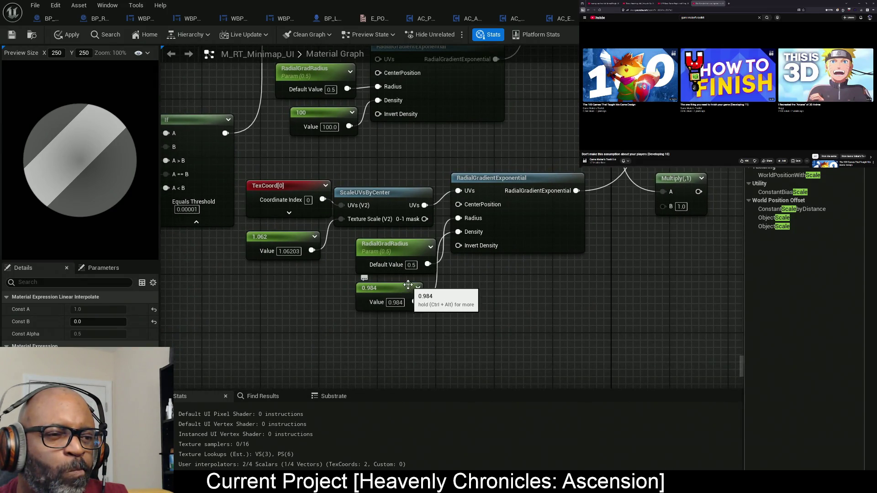
- Increase the 0.984 density constant to 5.181
{"action": "left_click", "coordinate": [401, 292]}
{"action": "mouse_move", "coordinate": [114, 309]}
{"action": "left_mouse_down"}
{"action": "mouse_move", "coordinate": [137, 310]}
{"action": "mouse_move", "coordinate": [118, 310]}
{"action": "left_mouse_up"}
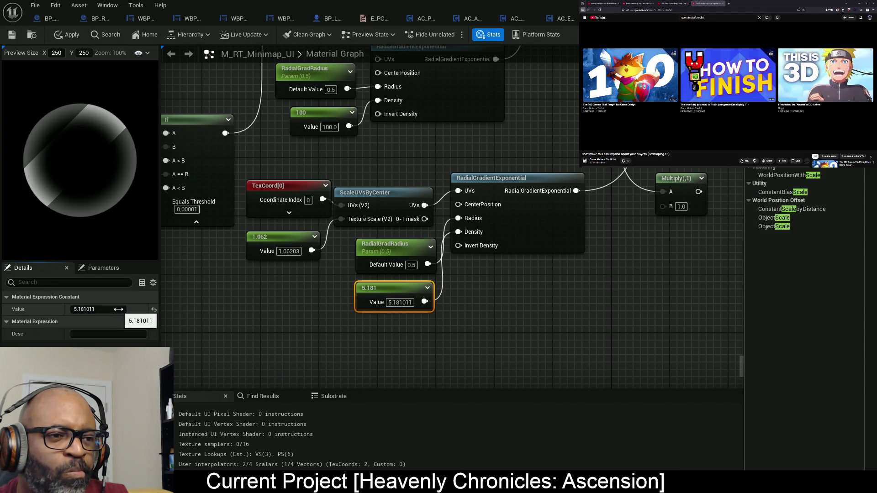
{"action": "left_click_drag", "start_coordinate": [426, 252], "coordinate": [419, 245]}
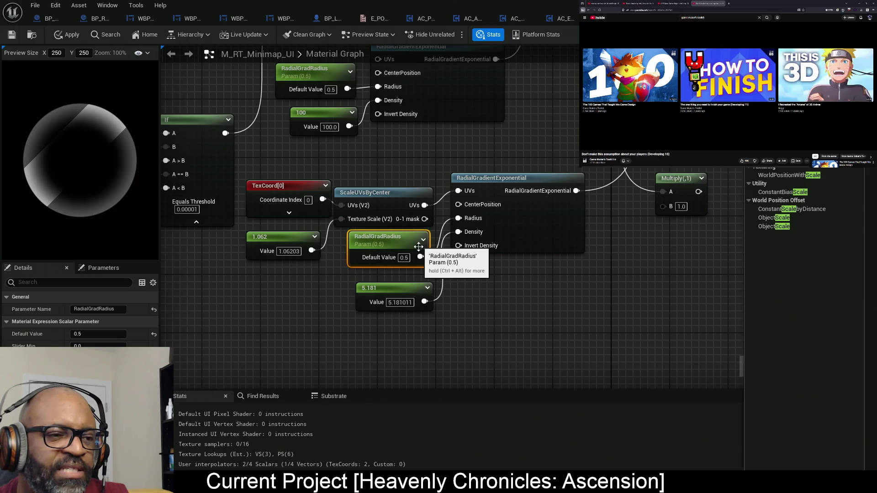
{"action": "left_click", "coordinate": [399, 298]}
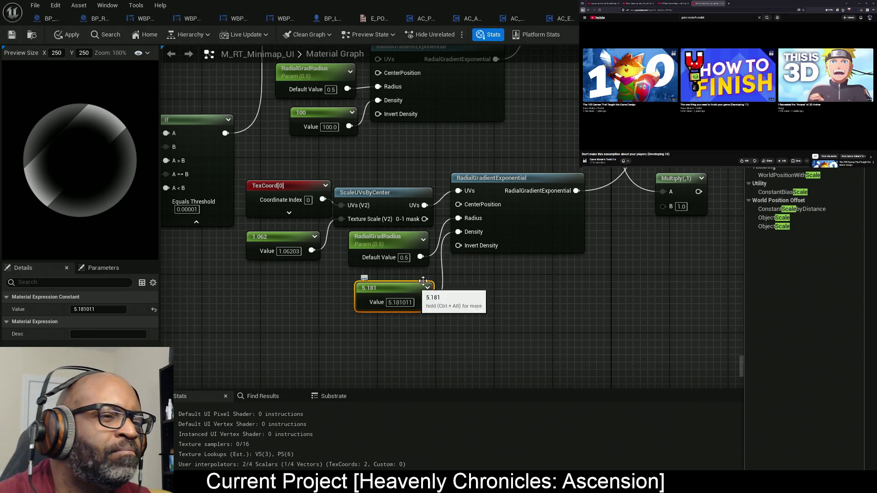
- Preview the lower RadialGradientExponential and set its 1.062 scale constant to 1
{"action": "right_click", "coordinate": [534, 233]}
{"action": "key", "text": "Escape"}
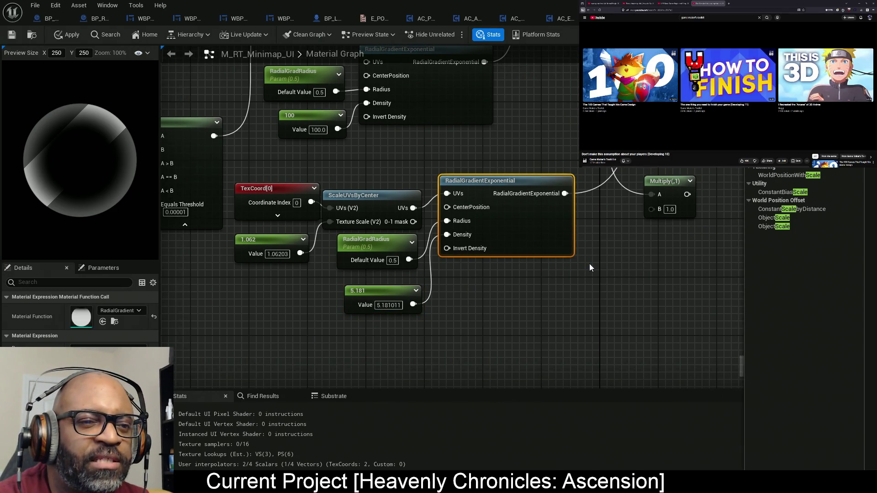
{"action": "key", "text": "space"}
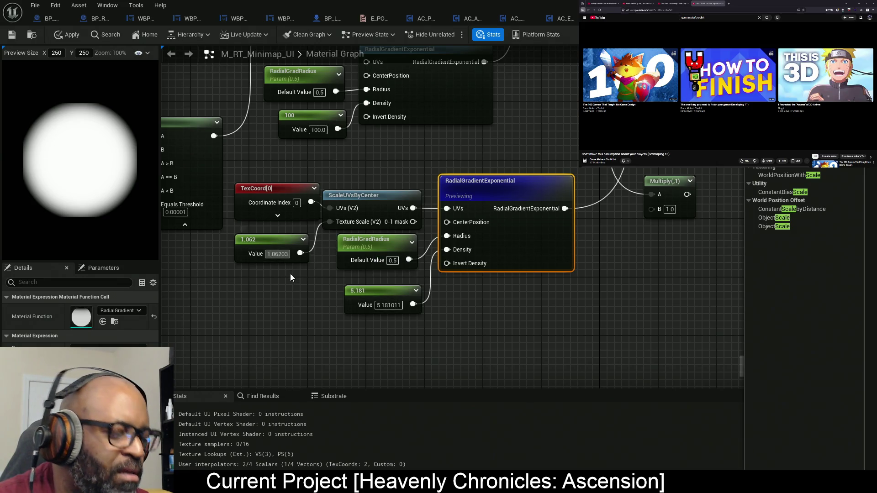
{"action": "key", "text": "ctrl+z"}
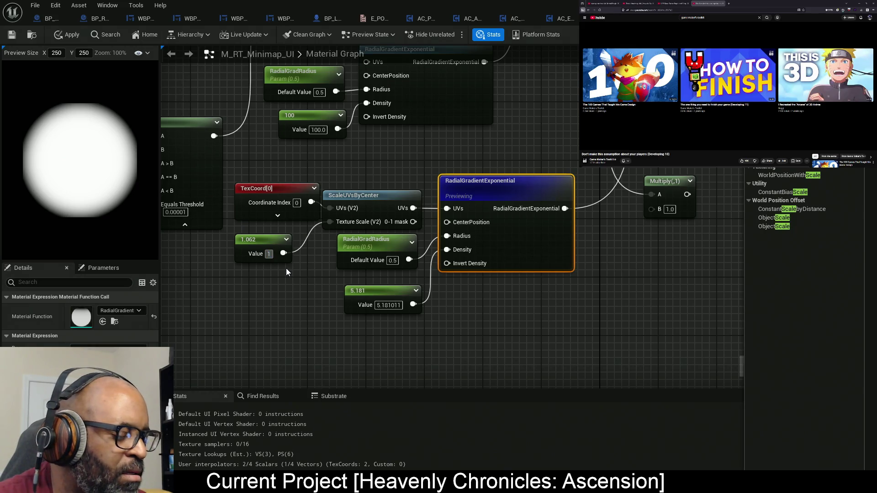
- Set the 5.181 density constant to 1
{"action": "left_click", "coordinate": [366, 292]}
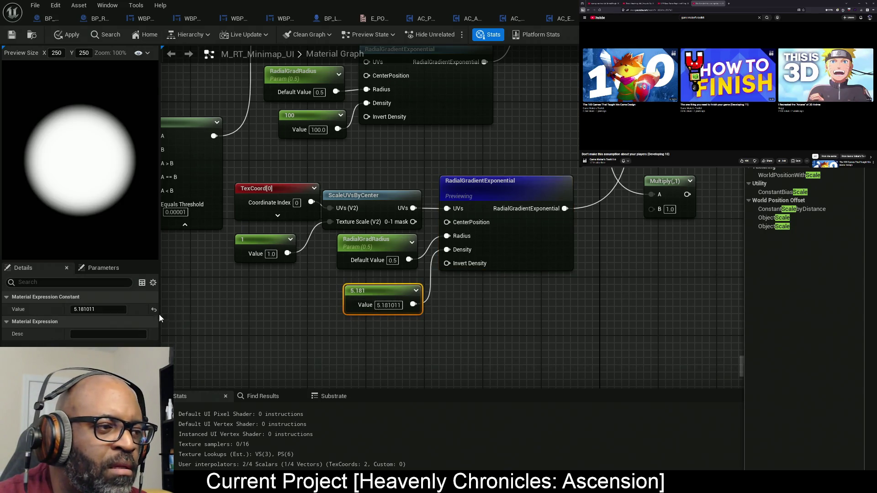
{"action": "left_click", "coordinate": [116, 310]}
{"action": "type", "text": "1"}
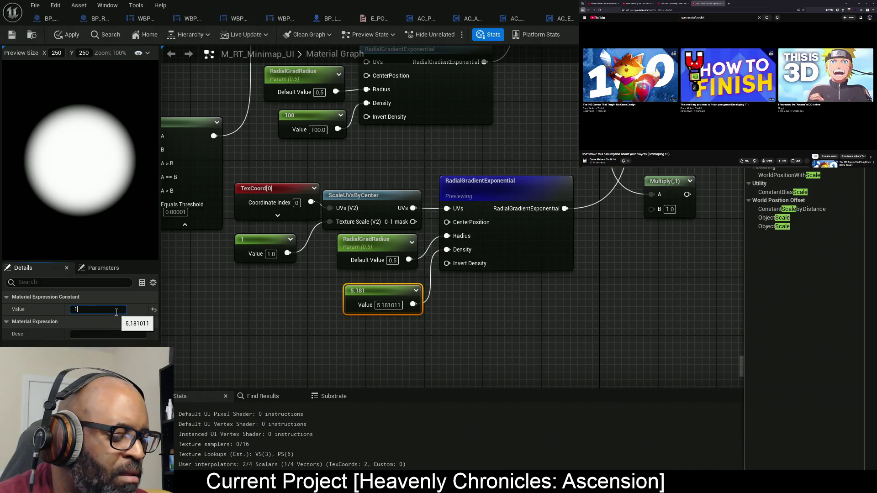
{"action": "key", "text": "Return"}
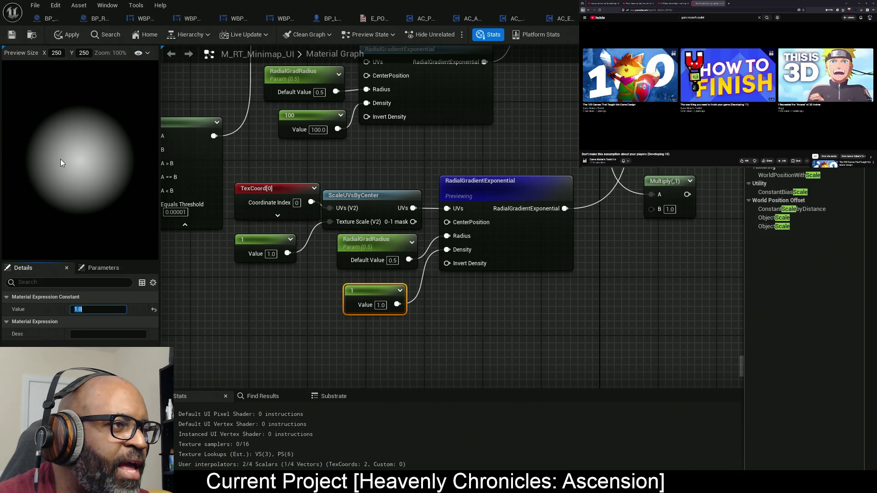
{"action": "left_click_drag", "start_coordinate": [464, 278], "coordinate": [274, 313]}
- Add a 1-x node from the gradient output, between it and the Multiply
{"action": "left_click_drag", "start_coordinate": [484, 224], "coordinate": [629, 217]}
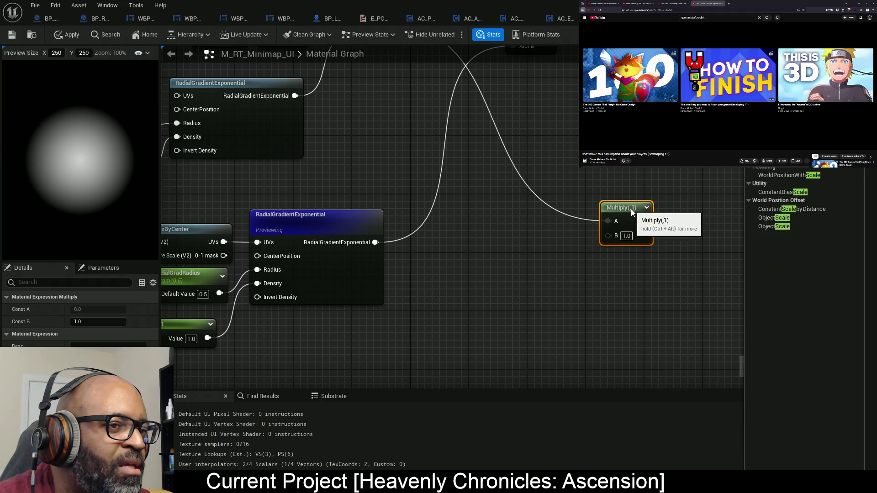
{"action": "left_click_drag", "start_coordinate": [417, 227], "coordinate": [438, 254]}
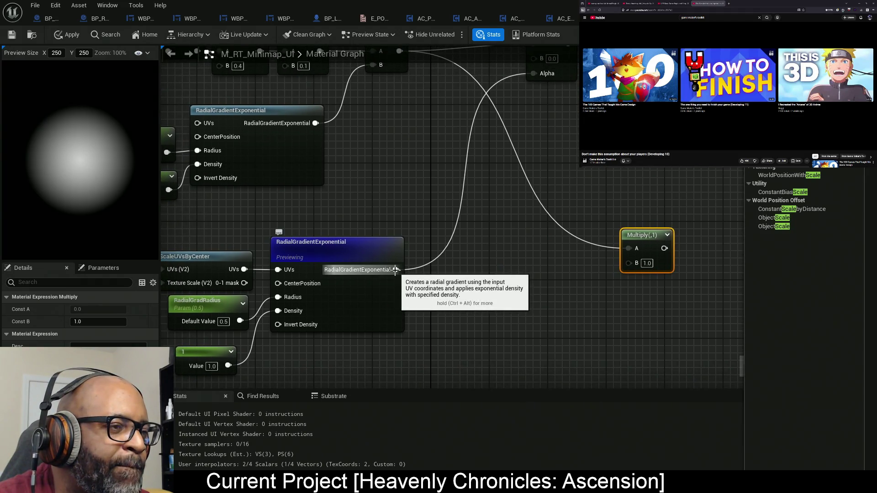
{"action": "mouse_move", "coordinate": [396, 269]}
{"action": "left_mouse_down"}
{"action": "mouse_move", "coordinate": [539, 87]}
{"action": "mouse_move", "coordinate": [478, 148]}
{"action": "mouse_move", "coordinate": [472, 236]}
{"action": "mouse_move", "coordinate": [454, 270]}
{"action": "mouse_move", "coordinate": [440, 272]}
{"action": "left_mouse_up"}
{"action": "type", "text": "1-x"}
{"action": "key", "text": "Return"}
- Preview the 1-x node's inverted output and line it up with the gradient
{"action": "right_click", "coordinate": [439, 270]}
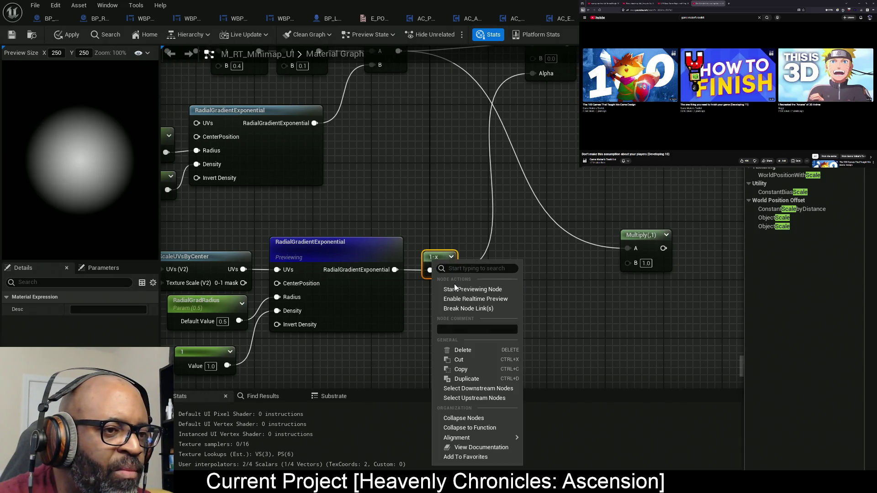
{"action": "left_click", "coordinate": [455, 289]}
{"action": "mouse_move", "coordinate": [442, 261]}
{"action": "left_mouse_down"}
{"action": "mouse_move", "coordinate": [440, 235]}
{"action": "mouse_move", "coordinate": [431, 238]}
{"action": "left_mouse_up"}
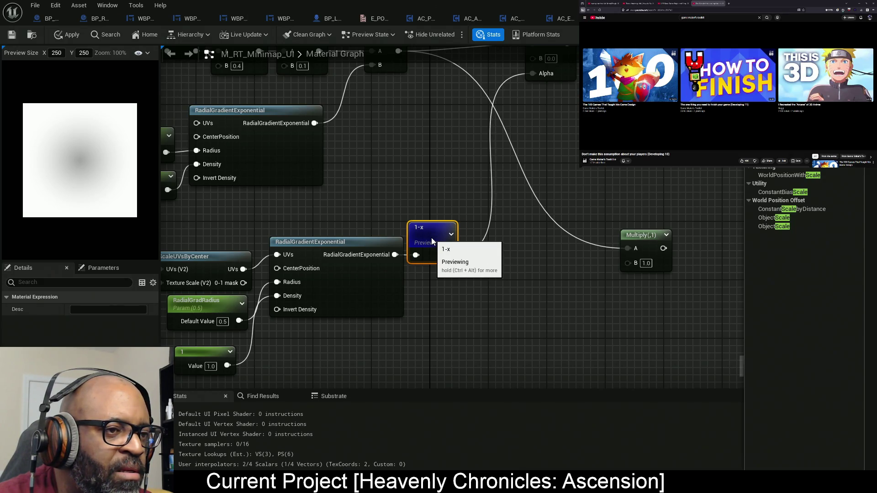
{"action": "left_click_drag", "start_coordinate": [414, 298], "coordinate": [522, 277]}
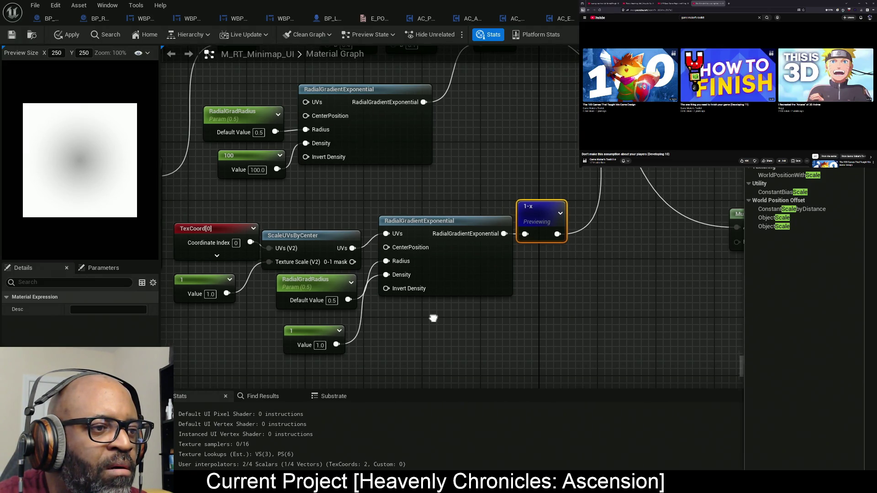
- Set RadialGradRadius default to 0.835463, then shift the 1-x node up and right
{"action": "left_click_drag", "start_coordinate": [432, 315], "coordinate": [511, 309]}
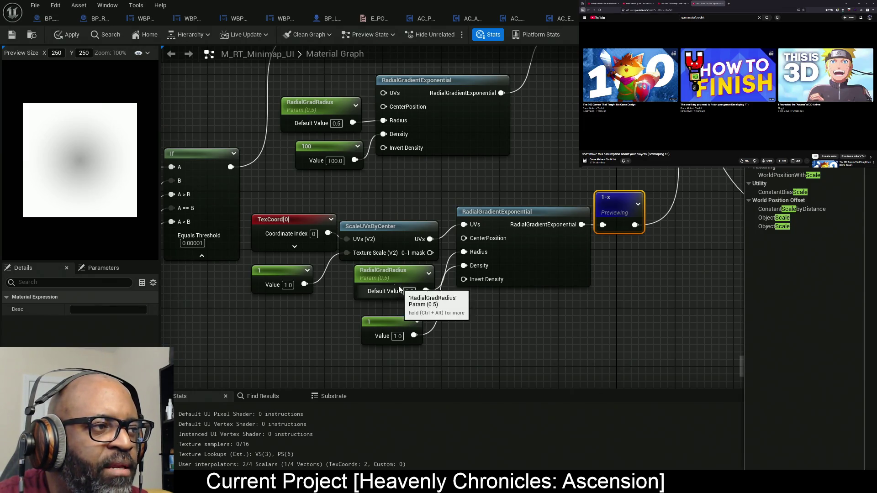
{"action": "left_click", "coordinate": [393, 274]}
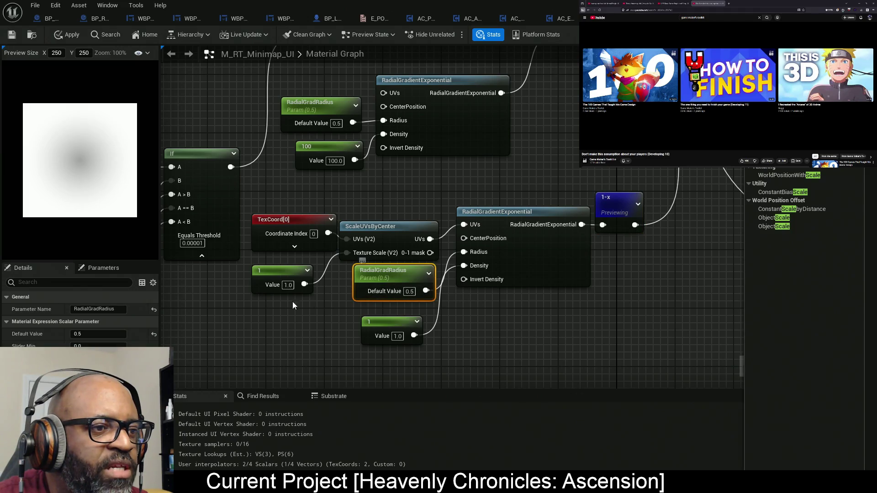
{"action": "mouse_move", "coordinate": [119, 333]}
{"action": "left_mouse_down"}
{"action": "mouse_move", "coordinate": [105, 333]}
{"action": "mouse_move", "coordinate": [118, 334]}
{"action": "left_mouse_up"}
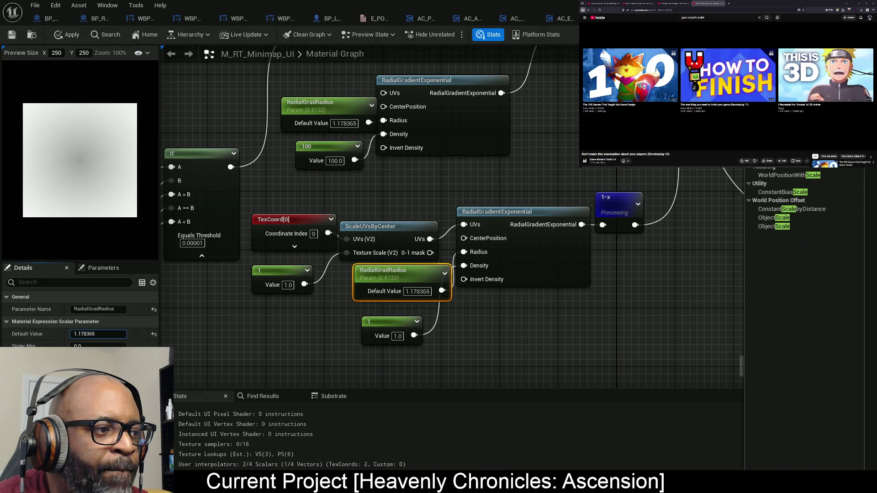
{"action": "key", "text": "Return"}
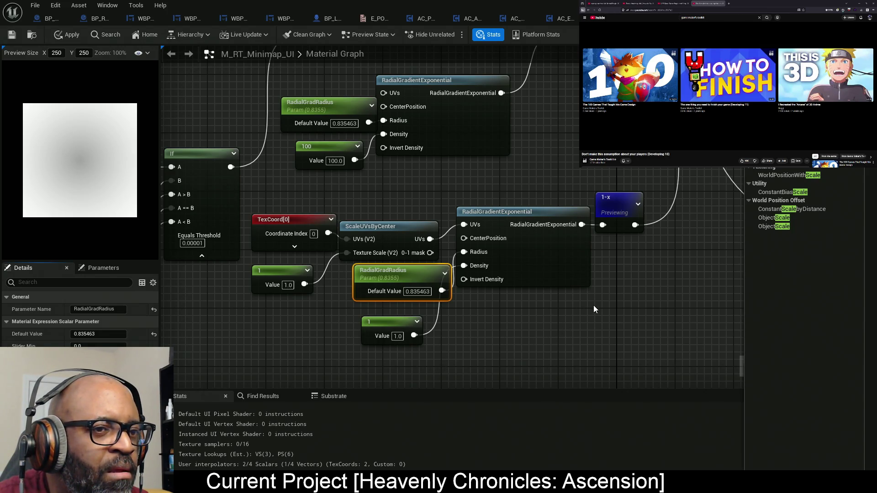
{"action": "left_click_drag", "start_coordinate": [594, 307], "coordinate": [437, 306]}
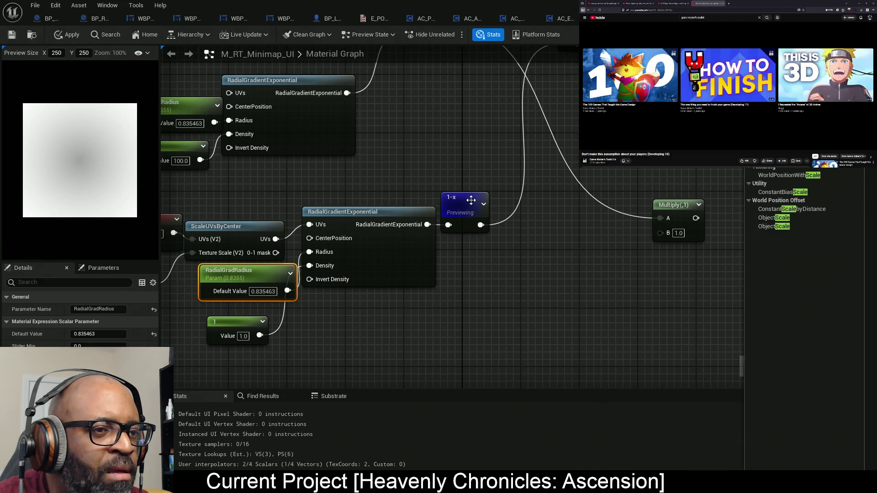
{"action": "left_click_drag", "start_coordinate": [464, 211], "coordinate": [509, 151]}
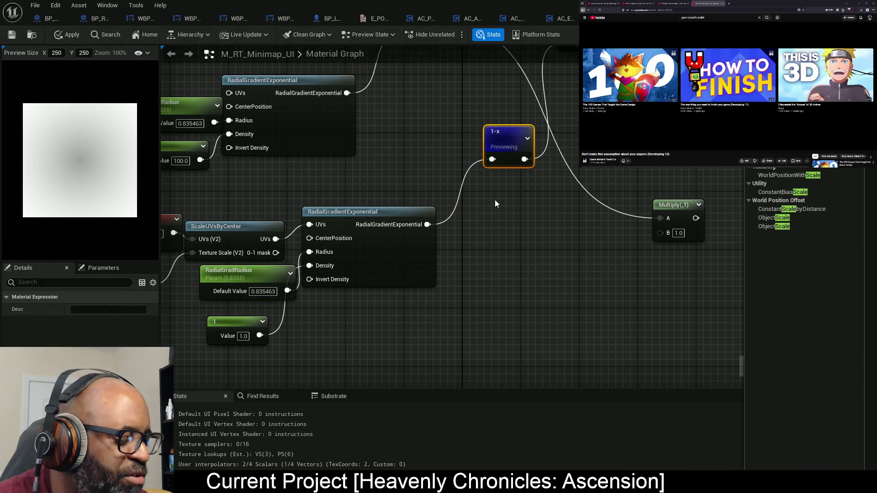
- Multiply the gradient output by -1 with a new Multiply node
{"action": "left_click", "coordinate": [478, 210]}
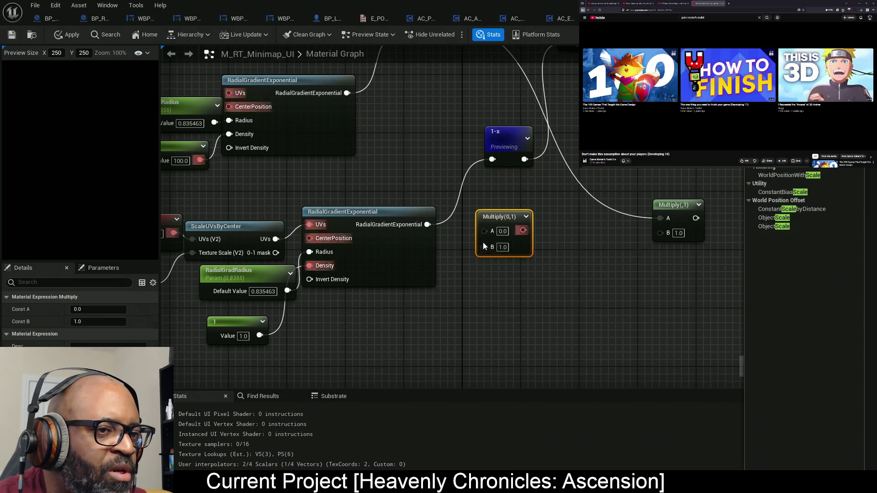
{"action": "left_click_drag", "start_coordinate": [482, 231], "coordinate": [428, 225]}
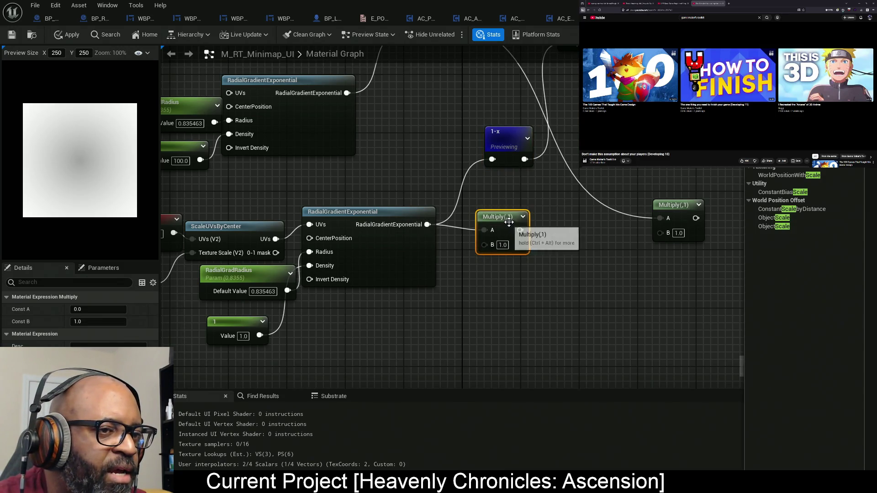
{"action": "left_click_drag", "start_coordinate": [506, 225], "coordinate": [483, 218]}
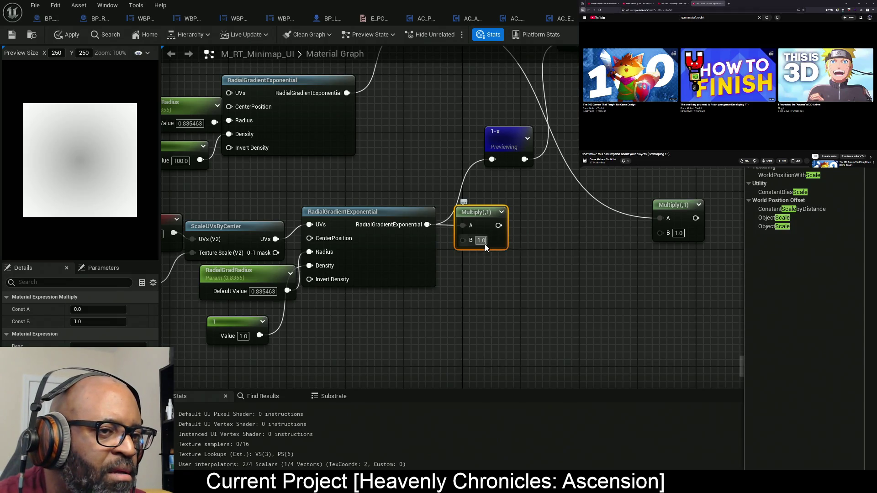
{"action": "left_click", "coordinate": [484, 242]}
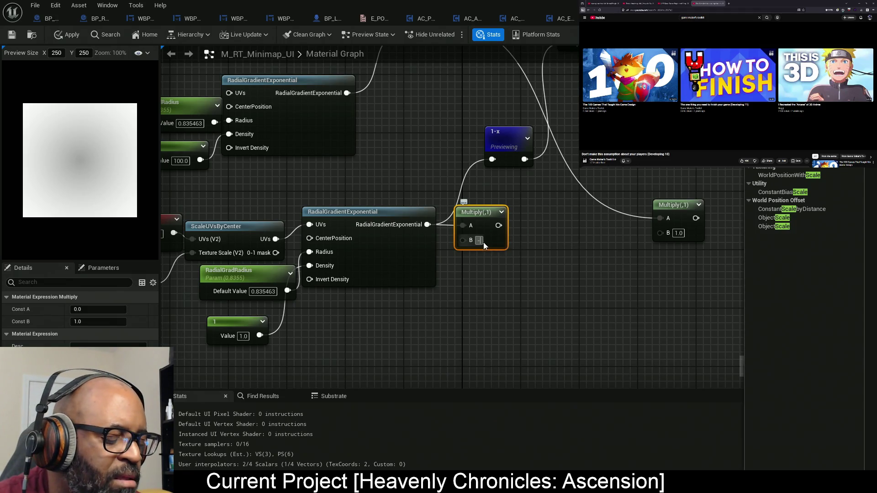
{"action": "type", "text": "1"}
{"action": "key", "text": "Return"}
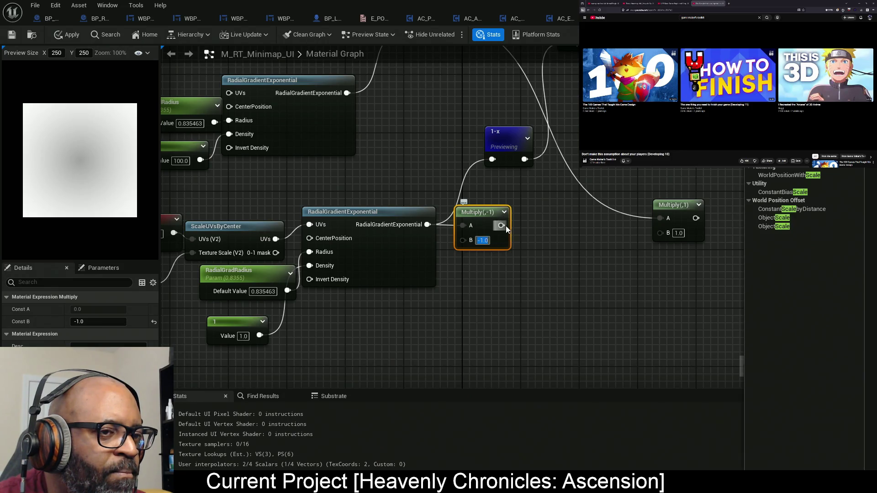
- Add 1 to the Multiply result with an Add node and preview it
{"action": "left_click", "coordinate": [523, 224]}
{"action": "left_click", "coordinate": [527, 219]}
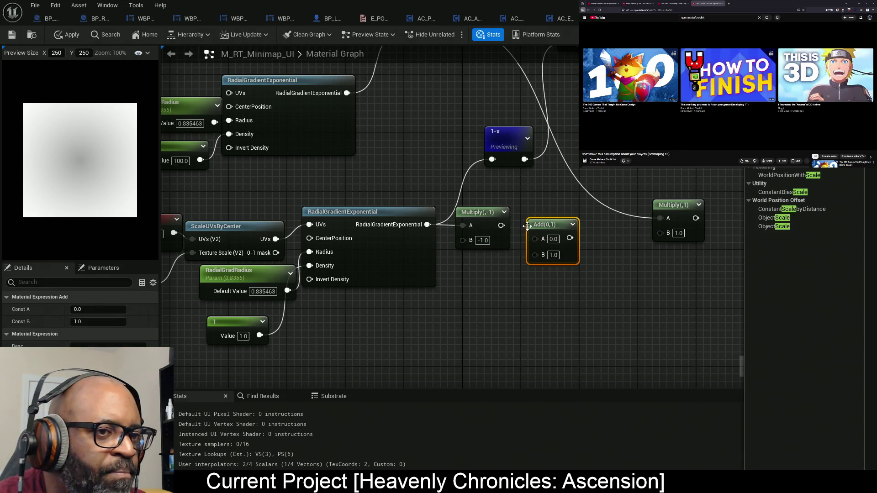
{"action": "mouse_move", "coordinate": [535, 237]}
{"action": "left_mouse_down"}
{"action": "mouse_move", "coordinate": [493, 230]}
{"action": "mouse_move", "coordinate": [501, 226]}
{"action": "left_mouse_up"}
{"action": "left_click_drag", "start_coordinate": [553, 242], "coordinate": [546, 229]}
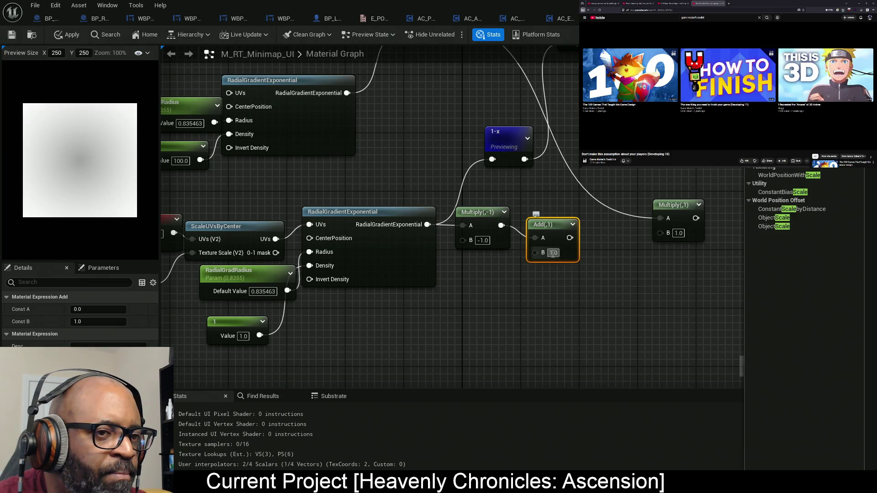
{"action": "right_click", "coordinate": [548, 230]}
{"action": "left_click", "coordinate": [570, 257]}
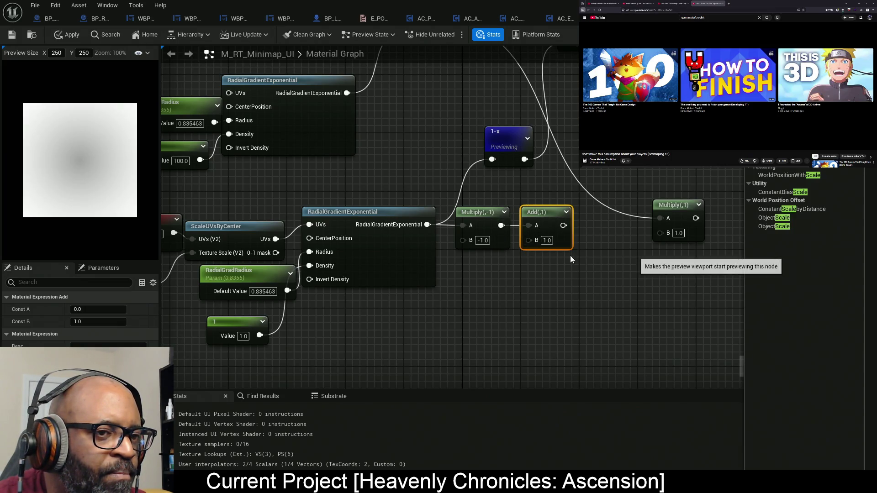
- Set RadialGradRadius to 0.499463 and delete the trial Multiply and Add nodes
{"action": "mouse_move", "coordinate": [383, 321]}
{"action": "left_mouse_down"}
{"action": "mouse_move", "coordinate": [511, 296]}
{"action": "mouse_move", "coordinate": [475, 303]}
{"action": "left_mouse_up"}
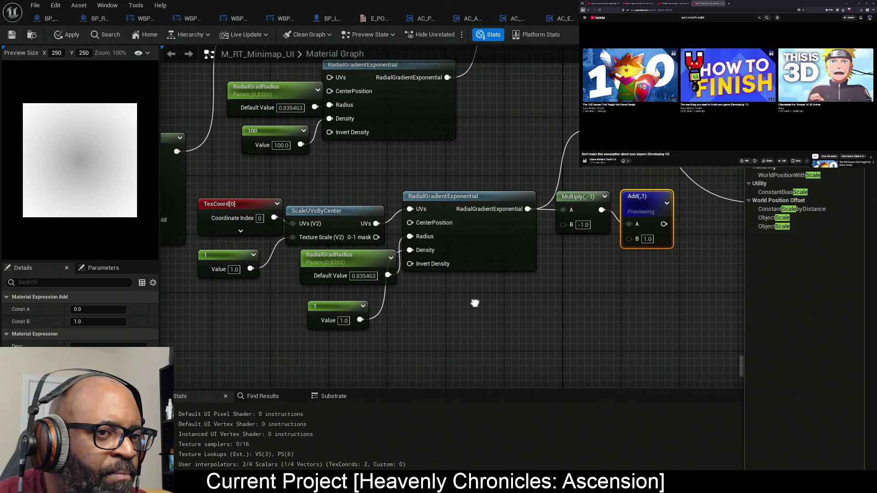
{"action": "left_click", "coordinate": [350, 262]}
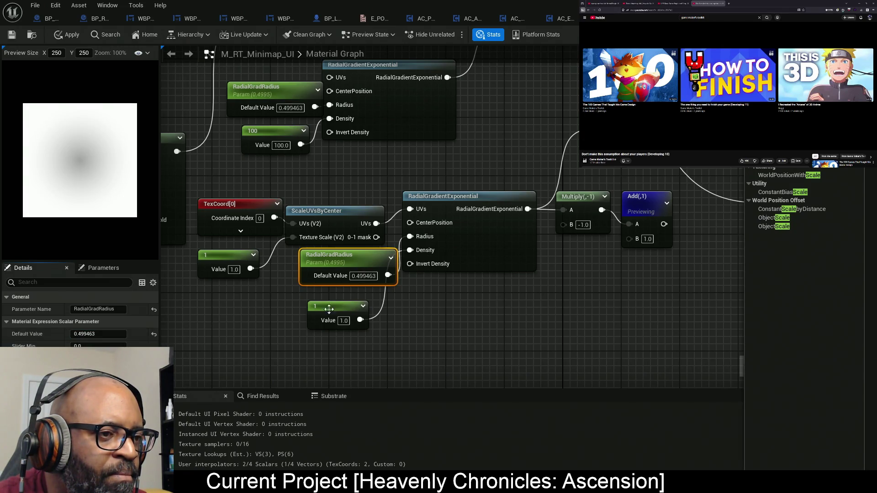
{"action": "left_click_drag", "start_coordinate": [361, 262], "coordinate": [171, 270]}
{"action": "left_click", "coordinate": [447, 208]}
{"action": "left_click_drag", "start_coordinate": [442, 210], "coordinate": [419, 185]}
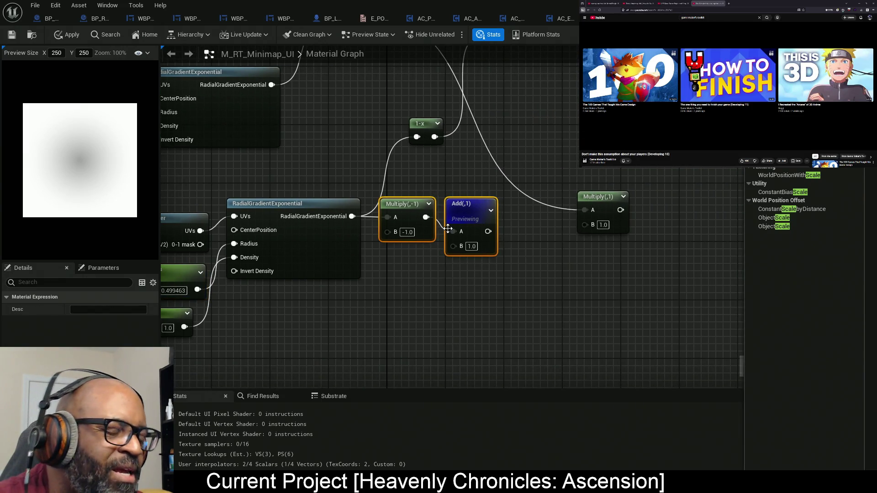
{"action": "key", "text": "Delete"}
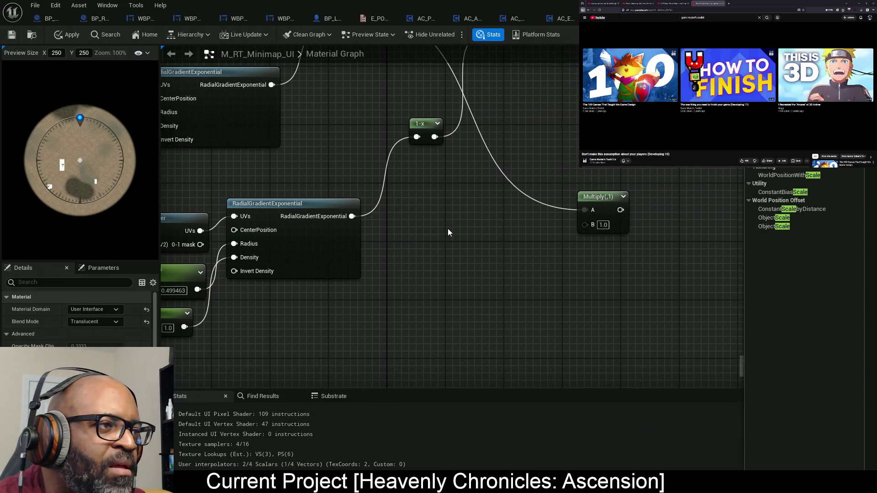
- Change the 35 constant node's value to 100
{"action": "mouse_move", "coordinate": [448, 232]}
{"action": "left_mouse_down"}
{"action": "mouse_move", "coordinate": [456, 319]}
{"action": "mouse_move", "coordinate": [579, 251]}
{"action": "mouse_move", "coordinate": [644, 248]}
{"action": "left_mouse_up"}
{"action": "scroll", "coordinate": [644, 248], "scroll_direction": "down", "scroll_amount": 8}
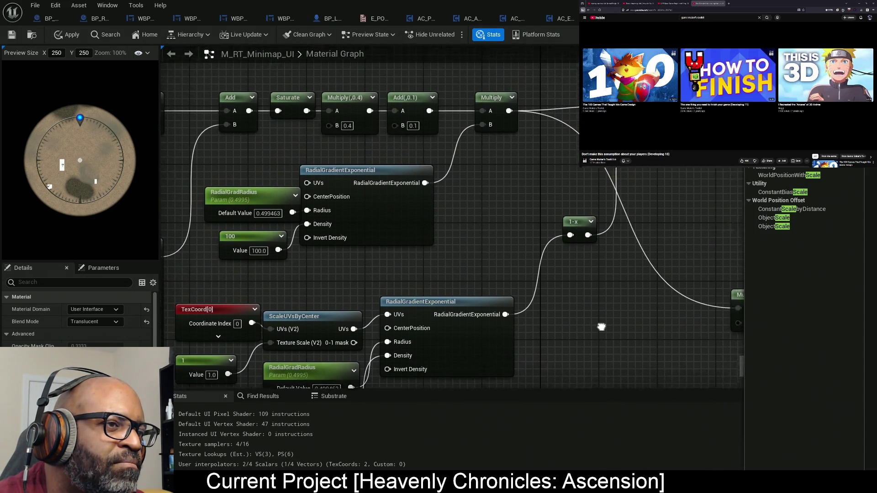
{"action": "scroll", "coordinate": [441, 172], "scroll_direction": "up", "scroll_amount": 8}
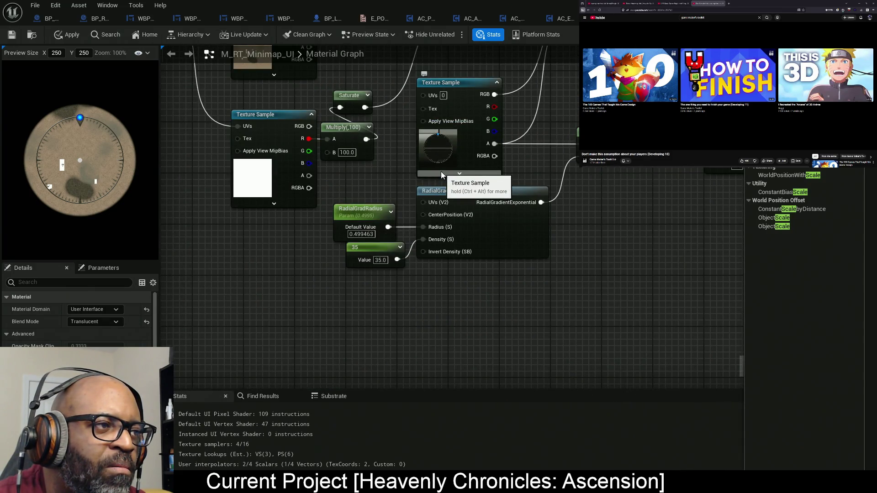
{"action": "left_click", "coordinate": [389, 262]}
{"action": "mouse_move", "coordinate": [459, 272]}
{"action": "left_mouse_down"}
{"action": "mouse_move", "coordinate": [427, 300]}
{"action": "mouse_move", "coordinate": [379, 311]}
{"action": "left_mouse_up"}
{"action": "left_click_drag", "start_coordinate": [525, 183], "coordinate": [495, 239]}
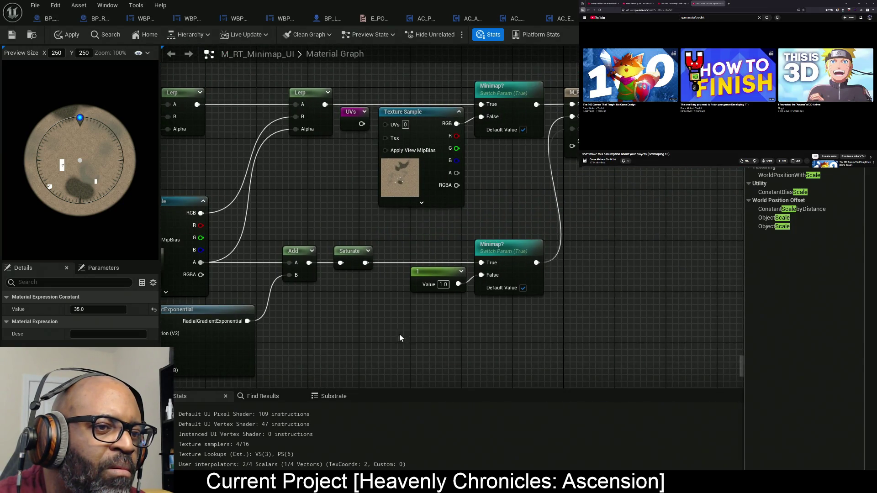
{"action": "left_click_drag", "start_coordinate": [400, 338], "coordinate": [460, 280]}
{"action": "left_click_drag", "start_coordinate": [320, 352], "coordinate": [457, 279]}
{"action": "mouse_move", "coordinate": [352, 323]}
{"action": "left_mouse_down"}
{"action": "mouse_move", "coordinate": [464, 276]}
{"action": "mouse_move", "coordinate": [392, 216]}
{"action": "left_mouse_up"}
{"action": "mouse_move", "coordinate": [114, 309]}
{"action": "left_mouse_down"}
{"action": "mouse_move", "coordinate": [98, 309]}
{"action": "mouse_move", "coordinate": [123, 309]}
{"action": "left_mouse_up"}
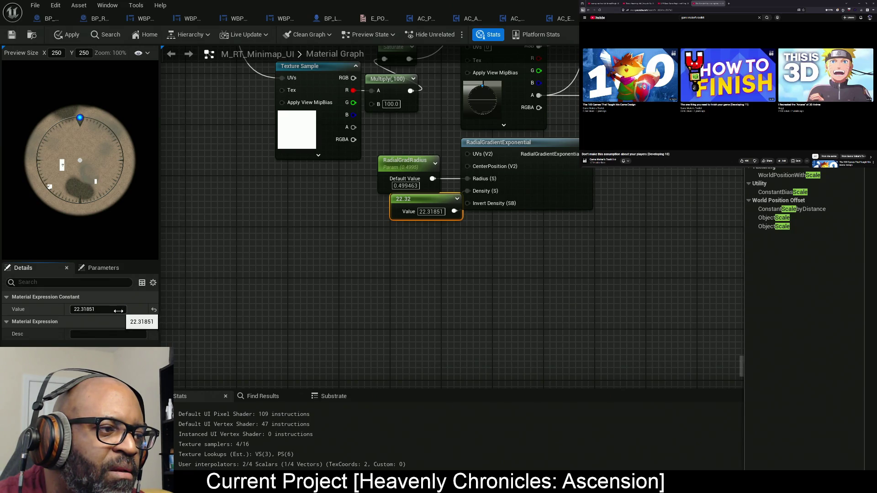
{"action": "left_click", "coordinate": [123, 309]}
{"action": "type", "text": "100"}
{"action": "key", "text": "Return"}
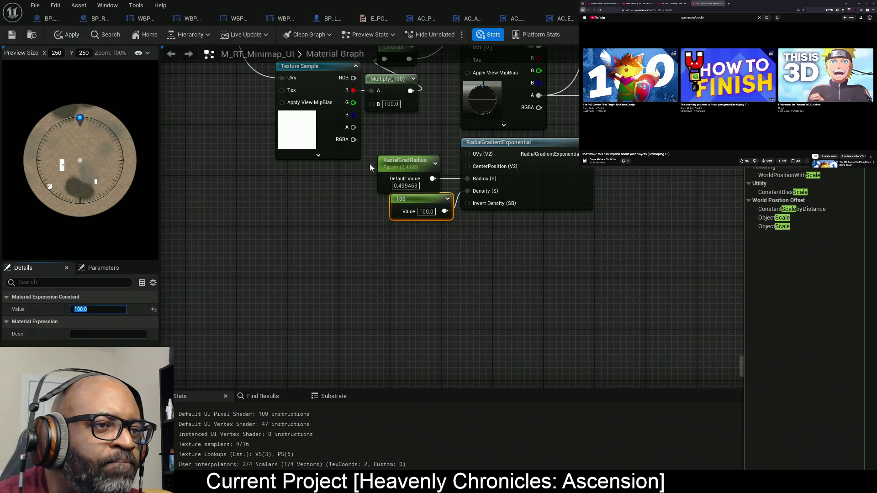
- Set RadialGradRadius default to 0.363463 and inspect the minimap edge in the preview
{"action": "left_click", "coordinate": [397, 165]}
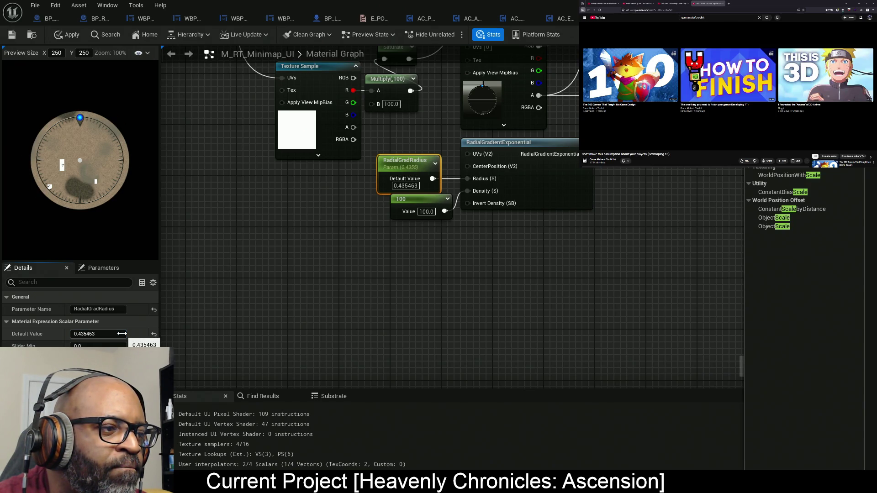
{"action": "left_click", "coordinate": [121, 334]}
{"action": "type", "text": "0.363463"}
{"action": "key", "text": "Return"}
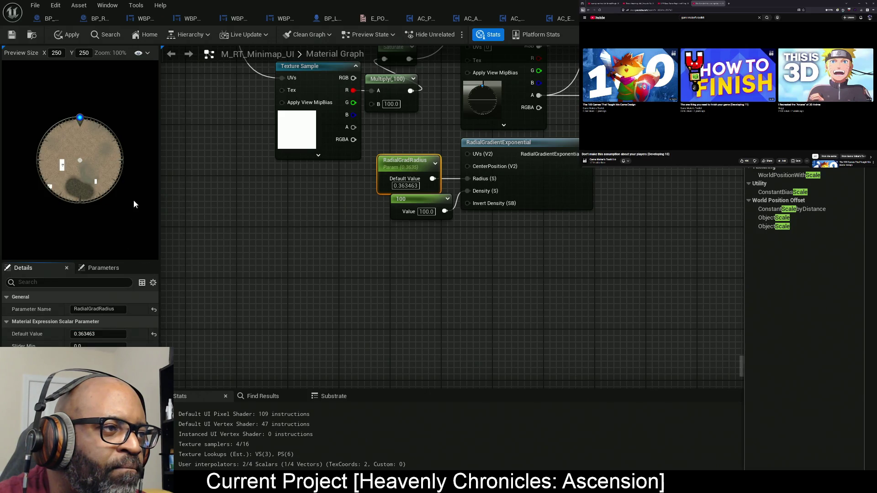
{"action": "scroll", "coordinate": [114, 142], "scroll_direction": "up", "scroll_amount": 4}
{"action": "scroll", "coordinate": [144, 193], "scroll_direction": "up", "scroll_amount": 5}
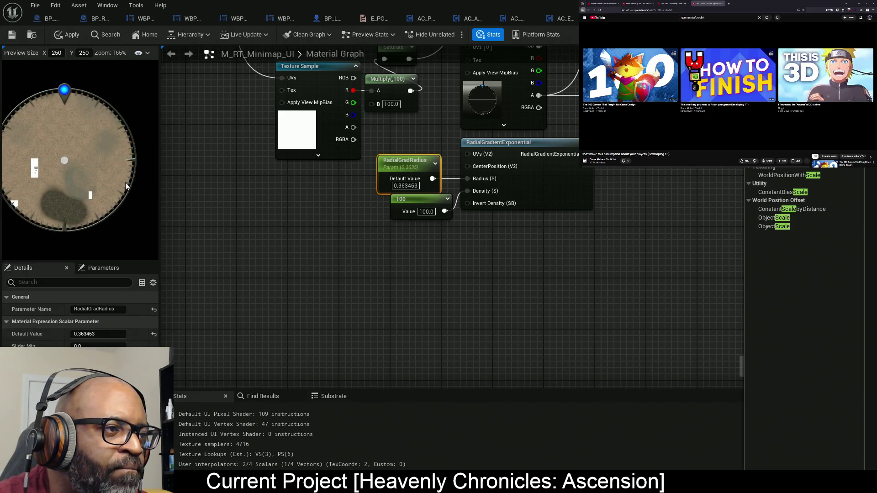
{"action": "mouse_move", "coordinate": [134, 197]}
{"action": "left_mouse_down"}
{"action": "mouse_move", "coordinate": [96, 199]}
{"action": "mouse_move", "coordinate": [116, 245]}
{"action": "mouse_move", "coordinate": [105, 256]}
{"action": "left_mouse_up"}
- Try RadialGradRadius defaults of 0.39 and then 0.37
{"action": "left_click", "coordinate": [121, 334]}
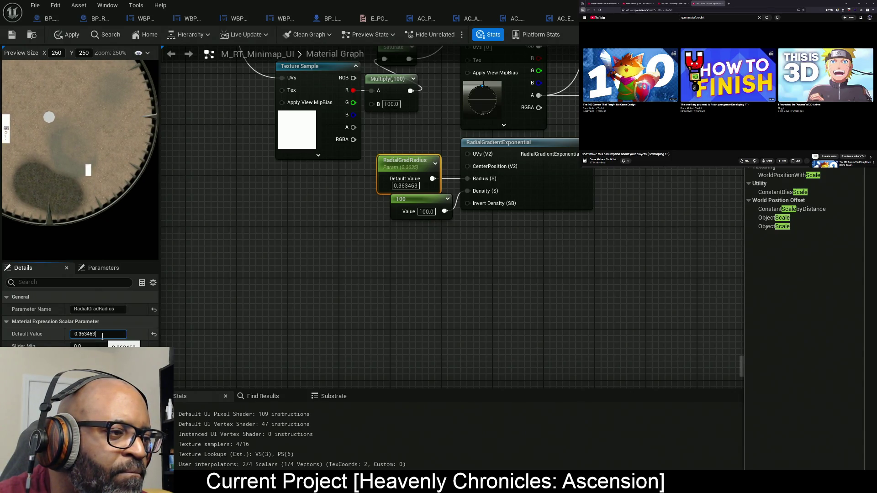
{"action": "key", "text": "Return"}
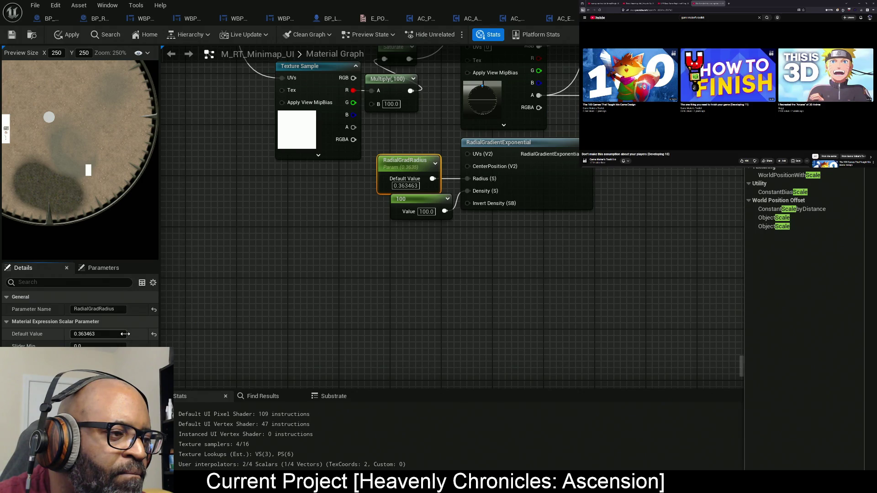
{"action": "left_click_drag", "start_coordinate": [120, 336], "coordinate": [120, 336]}
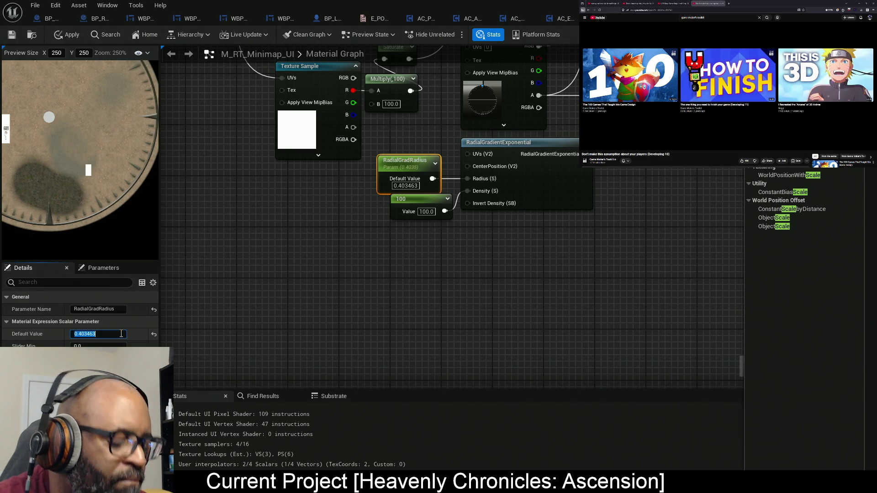
{"action": "type", "text": "0.39"}
{"action": "key", "text": "Return"}
{"action": "left_click", "coordinate": [119, 336]}
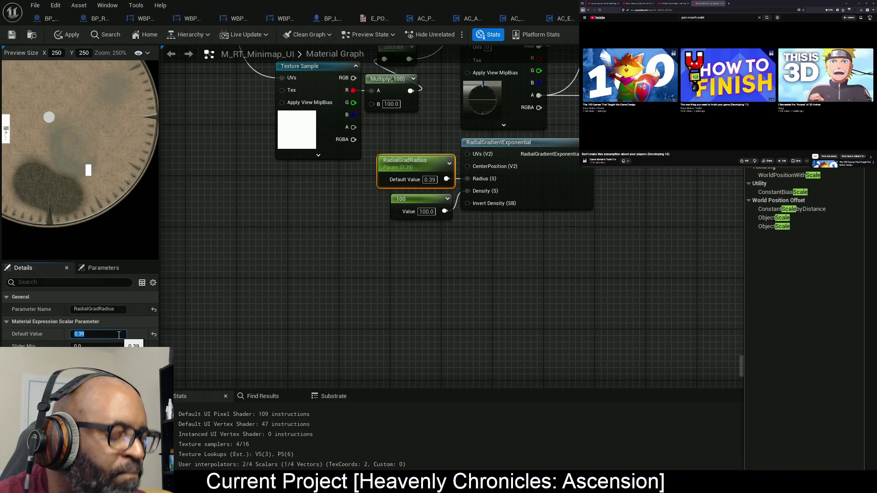
{"action": "key", "text": "BackSpace"}
{"action": "type", "text": "0.37"}
{"action": "key", "text": "Return"}
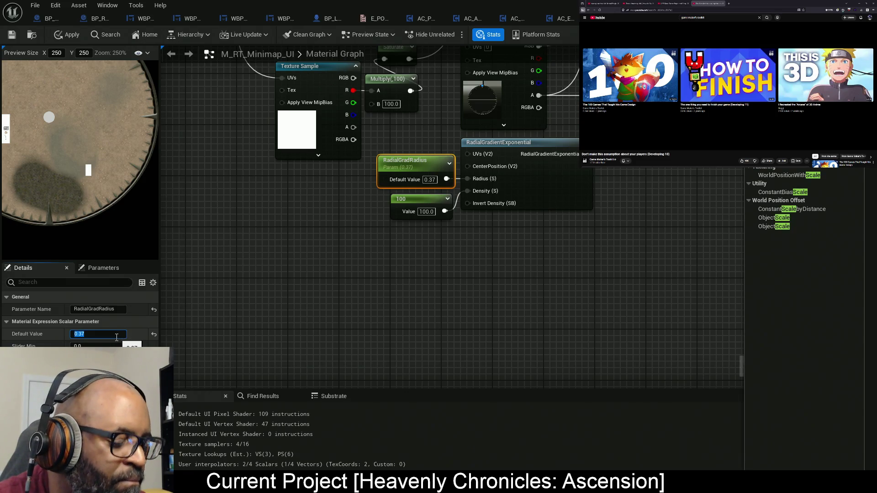
- Settle the RadialGradRadius default at 0.38
{"action": "left_click", "coordinate": [117, 336]}
{"action": "key", "text": "BackSpace"}
{"action": "type", "text": "0.38"}
{"action": "key", "text": "Return"}
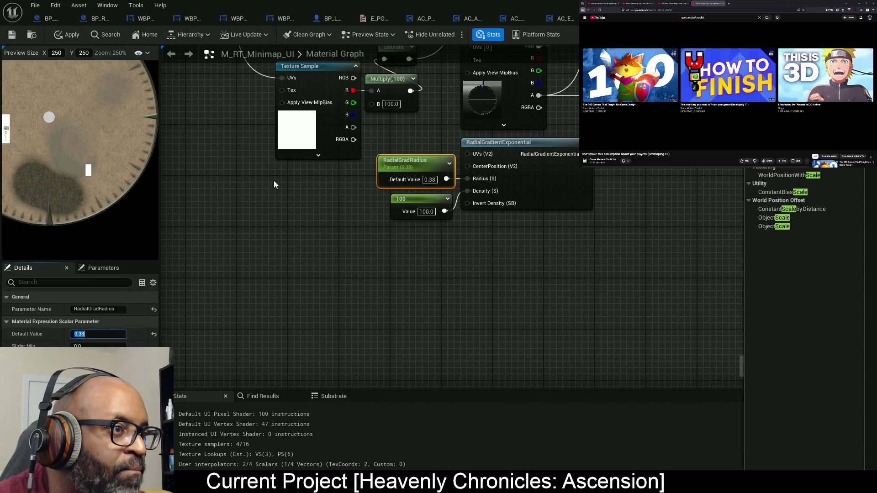
{"action": "scroll", "coordinate": [88, 150], "scroll_direction": "down", "scroll_amount": 1}
{"action": "scroll", "coordinate": [86, 172], "scroll_direction": "down", "scroll_amount": 5}
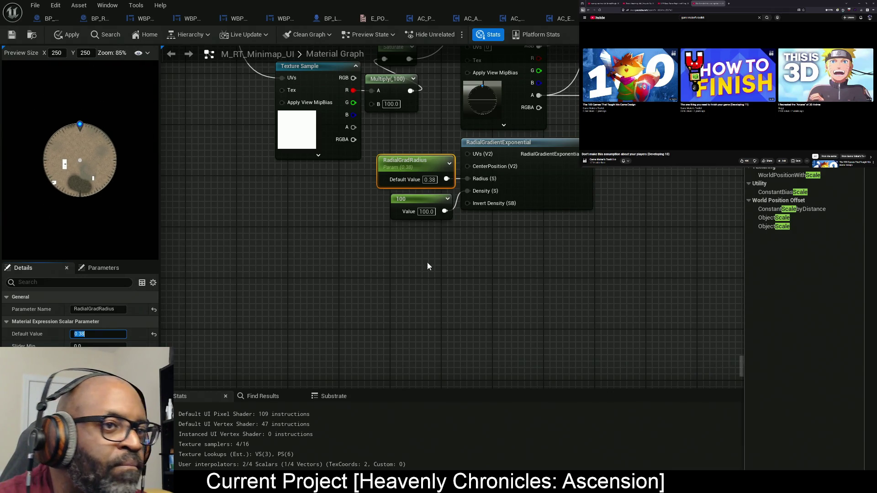
{"action": "left_click_drag", "start_coordinate": [491, 253], "coordinate": [460, 169]}
{"action": "scroll", "coordinate": [460, 169], "scroll_direction": "down", "scroll_amount": 5}
{"action": "scroll", "coordinate": [475, 247], "scroll_direction": "up", "scroll_amount": 5}
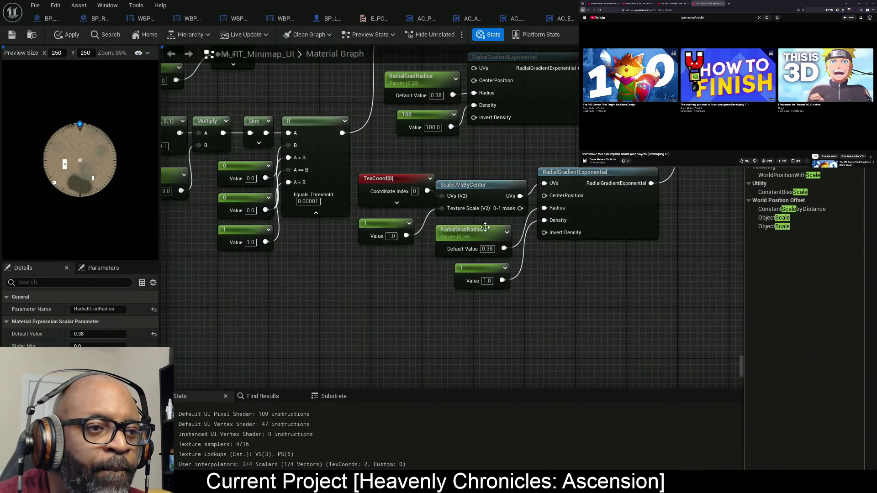
- Delete both the lower and upper RadialGradRadius parameter nodes
{"action": "left_click", "coordinate": [493, 238]}
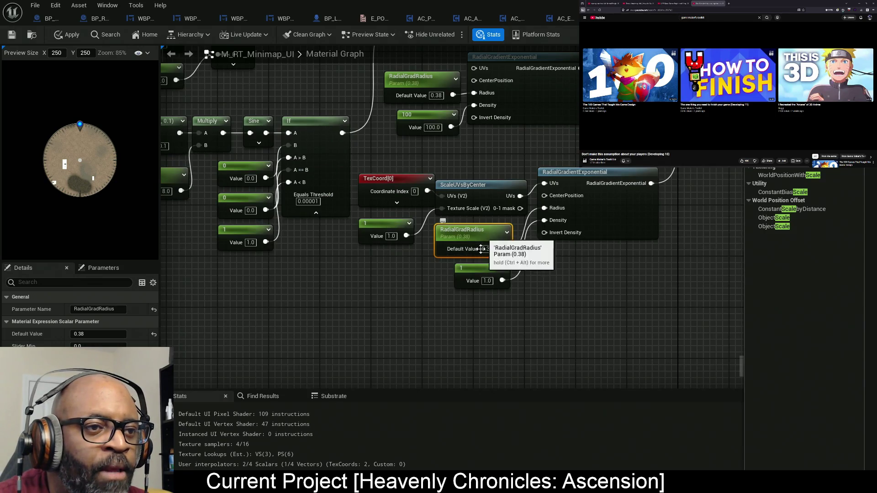
{"action": "key", "text": "Delete"}
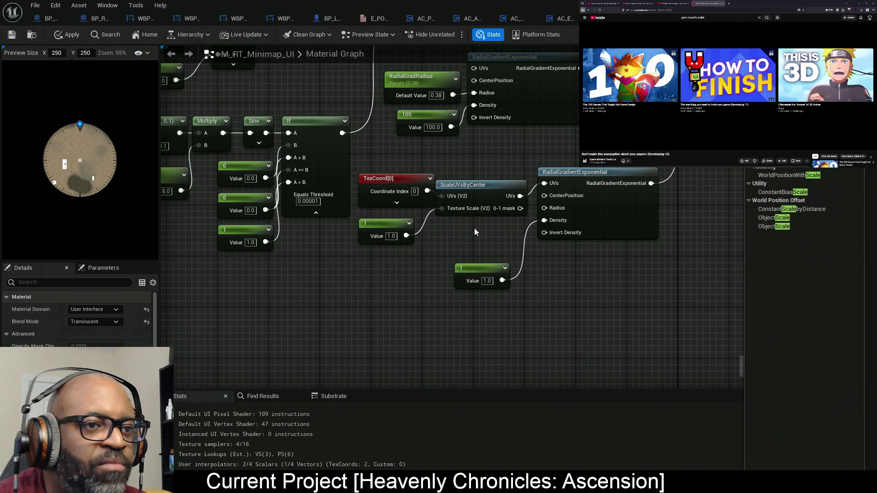
{"action": "left_click", "coordinate": [415, 127]}
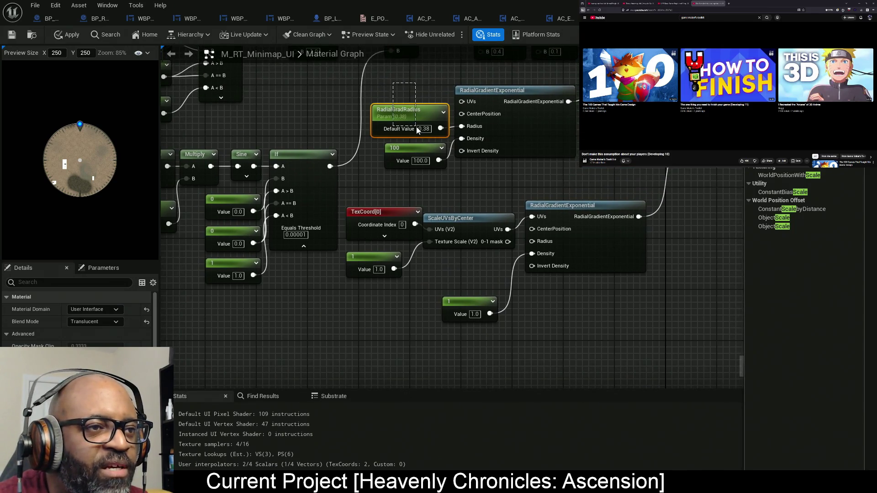
{"action": "key", "text": "Delete"}
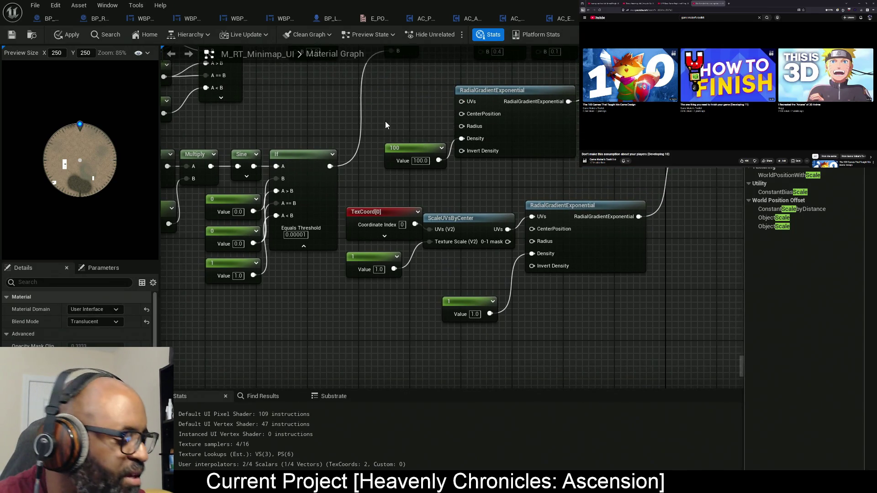
- Add two 0.5 constants and wire each into a radial gradient's Radius
{"action": "left_click", "coordinate": [393, 100]}
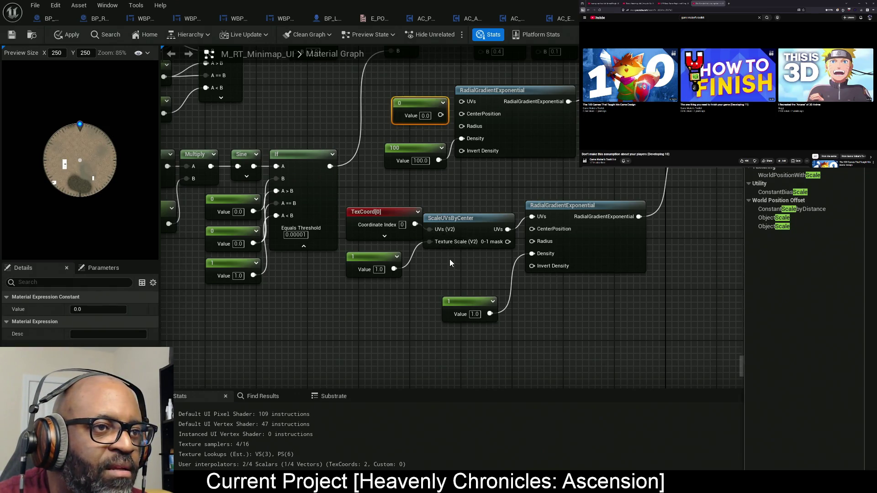
{"action": "left_click", "coordinate": [449, 259]}
{"action": "mouse_move", "coordinate": [455, 267]}
{"action": "left_mouse_down"}
{"action": "mouse_move", "coordinate": [486, 269]}
{"action": "mouse_move", "coordinate": [509, 240]}
{"action": "left_mouse_up"}
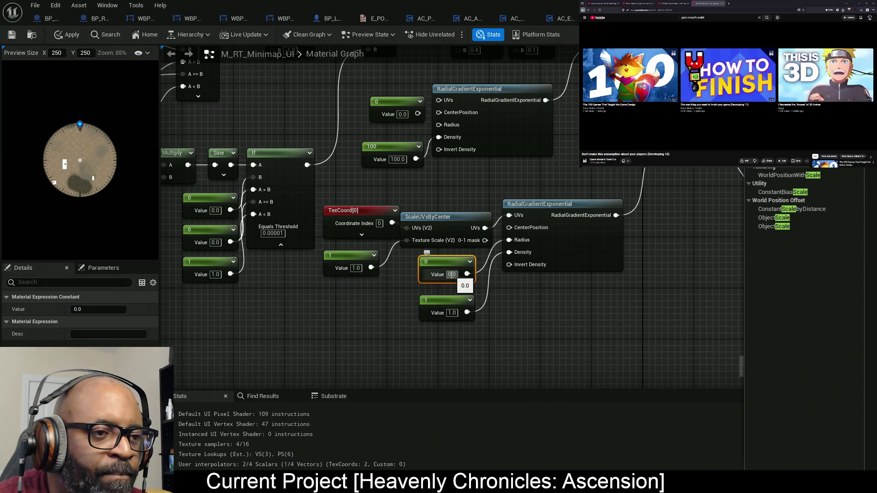
{"action": "type", "text": "0.5"}
{"action": "key", "text": "Return"}
{"action": "left_click_drag", "start_coordinate": [418, 114], "coordinate": [451, 128]}
{"action": "type", "text": "0.5"}
{"action": "key", "text": "Return"}
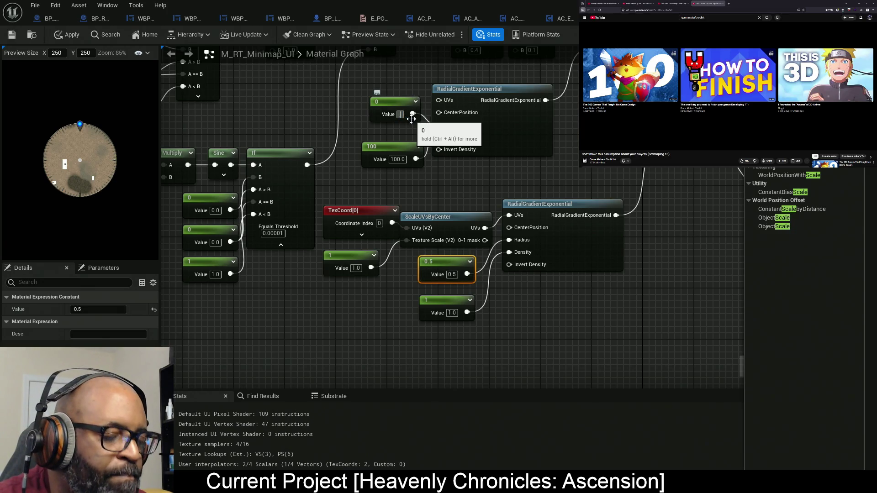
{"action": "mouse_move", "coordinate": [391, 108]}
{"action": "left_mouse_down"}
{"action": "mouse_move", "coordinate": [383, 121]}
{"action": "mouse_move", "coordinate": [389, 115]}
{"action": "left_mouse_up"}
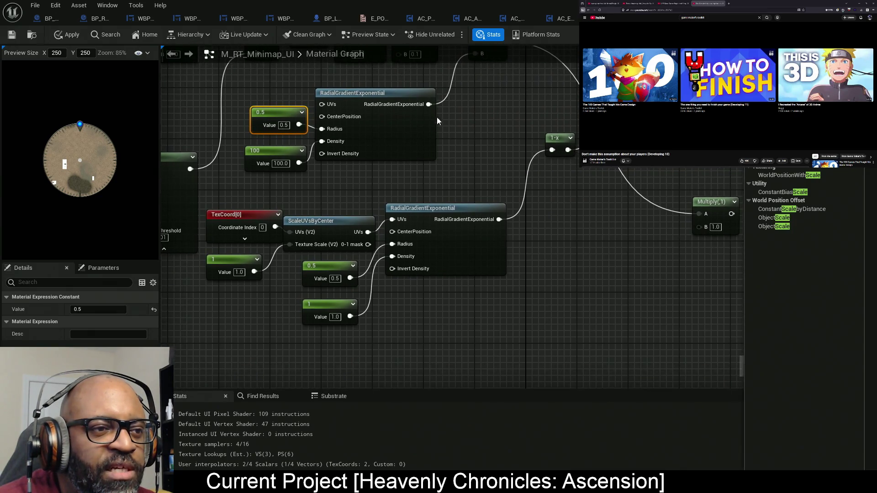
- Preview the lower radial gradient alone and clear the palette search
{"action": "right_click", "coordinate": [490, 243]}
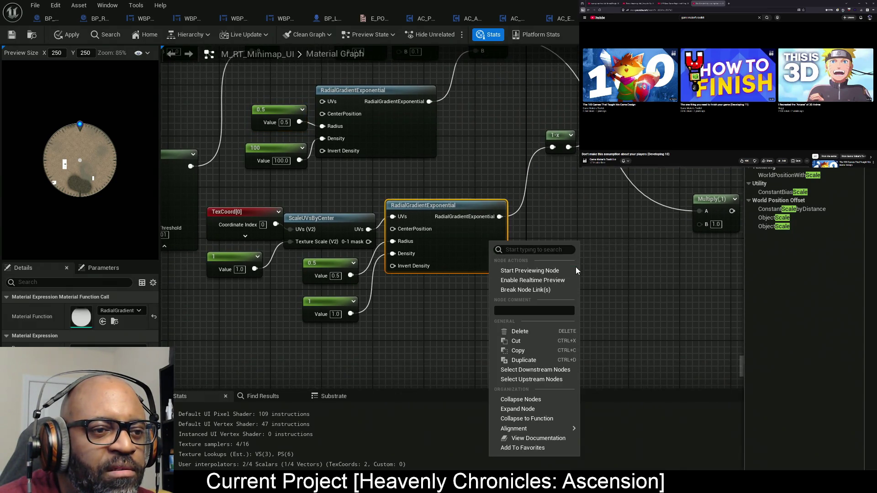
{"action": "left_click", "coordinate": [551, 271]}
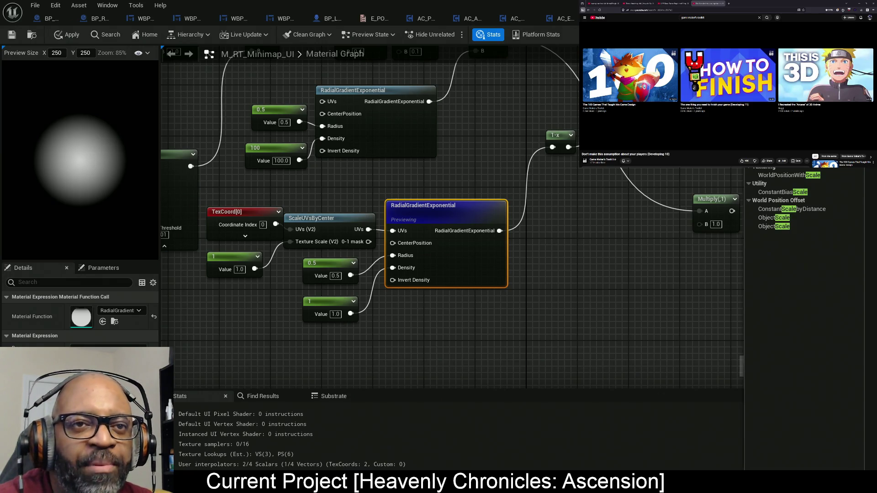
{"action": "key", "text": "ctrl+a"}
{"action": "key", "text": "BackSpace"}
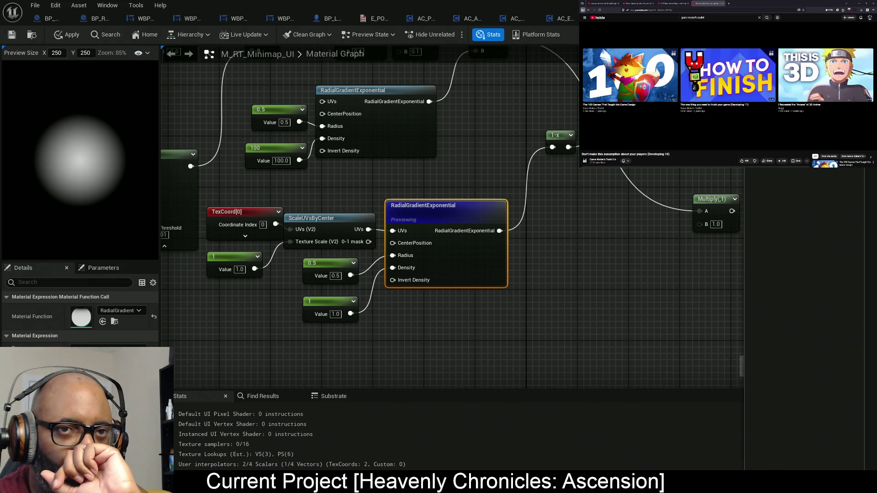
- Add a RemapValueRange node with the gradient output in its Input
{"action": "mouse_move", "coordinate": [776, 128]}
{"action": "left_mouse_down"}
{"action": "mouse_move", "coordinate": [754, 150]}
{"action": "mouse_move", "coordinate": [572, 225]}
{"action": "left_mouse_up"}
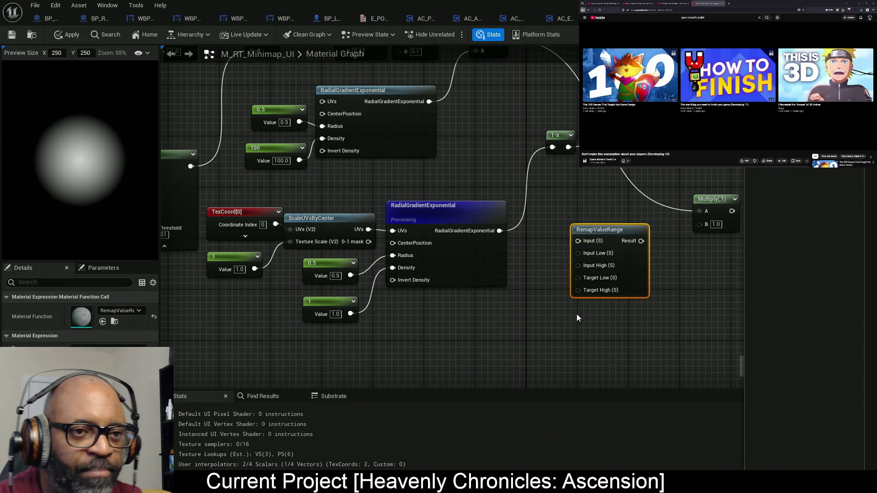
{"action": "left_click_drag", "start_coordinate": [577, 314], "coordinate": [514, 308]}
{"action": "left_click_drag", "start_coordinate": [516, 236], "coordinate": [436, 225]}
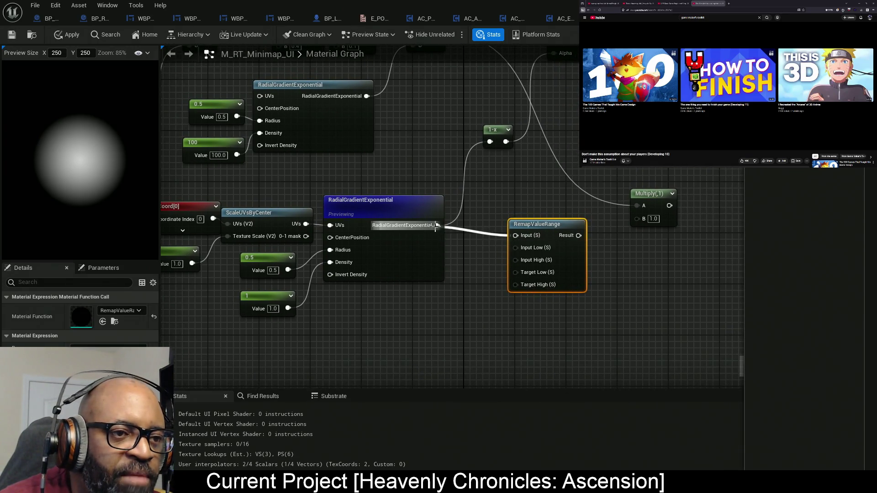
{"action": "mouse_move", "coordinate": [569, 256]}
{"action": "left_mouse_down"}
{"action": "mouse_move", "coordinate": [524, 245]}
{"action": "mouse_move", "coordinate": [616, 240]}
{"action": "mouse_move", "coordinate": [604, 239]}
{"action": "left_mouse_up"}
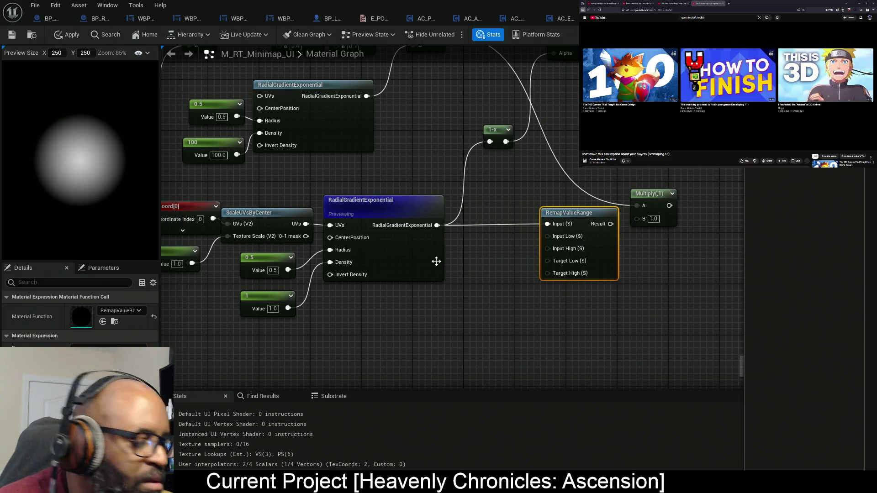
- Add a Constant4Vector and wire its R and G into Input Low and Input High
{"action": "left_click", "coordinate": [436, 261]}
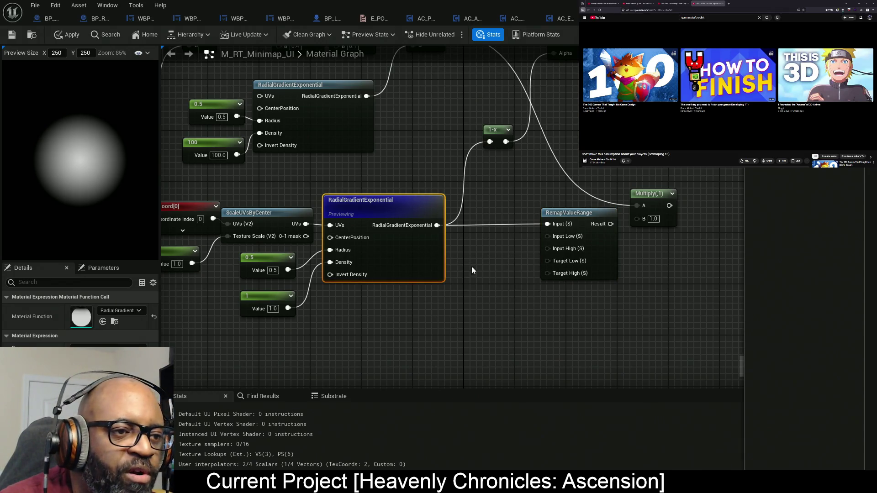
{"action": "left_click", "coordinate": [462, 295]}
{"action": "left_click", "coordinate": [466, 295]}
{"action": "mouse_move", "coordinate": [489, 329]}
{"action": "left_mouse_down"}
{"action": "mouse_move", "coordinate": [489, 274]}
{"action": "mouse_move", "coordinate": [547, 237]}
{"action": "left_mouse_up"}
{"action": "left_click_drag", "start_coordinate": [508, 268], "coordinate": [547, 249]}
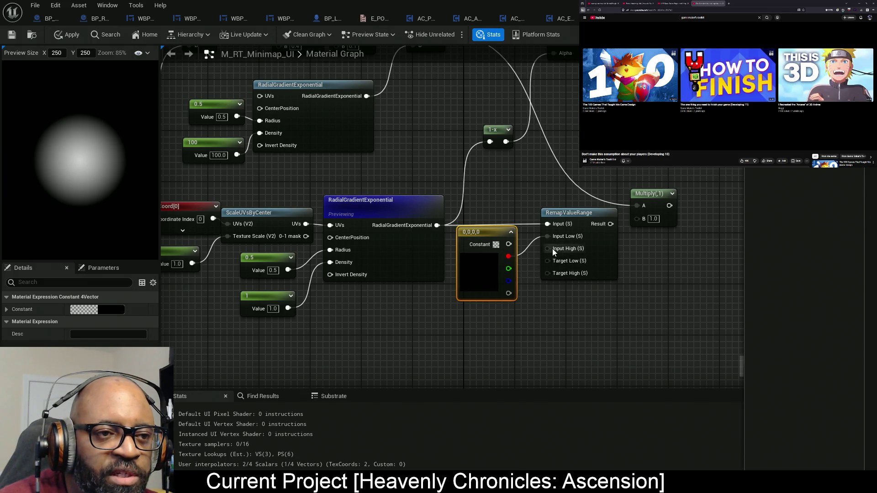
- Wire the constant's blue and alpha into RemapValueRange's Target Low/High and set RGB to 0.001, 1, 1
{"action": "left_click_drag", "start_coordinate": [510, 281], "coordinate": [547, 261]}
{"action": "left_click_drag", "start_coordinate": [508, 293], "coordinate": [547, 273]}
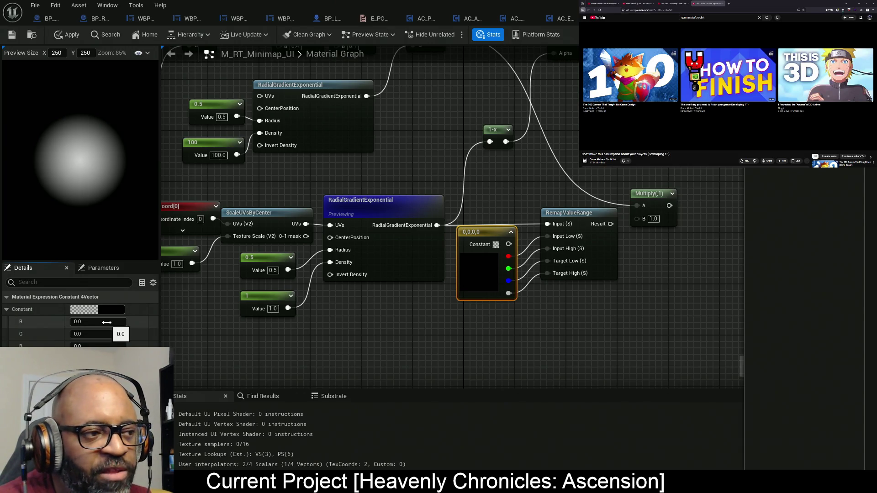
{"action": "left_click", "coordinate": [107, 323]}
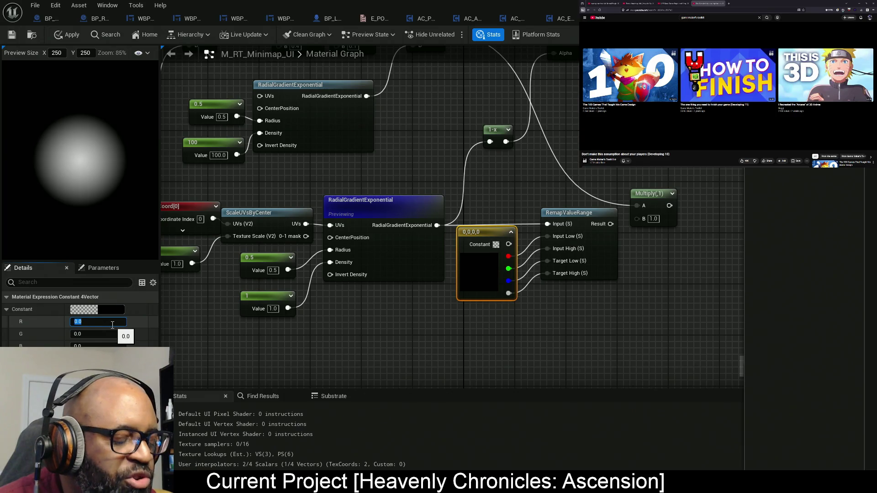
{"action": "type", "text": ".001"}
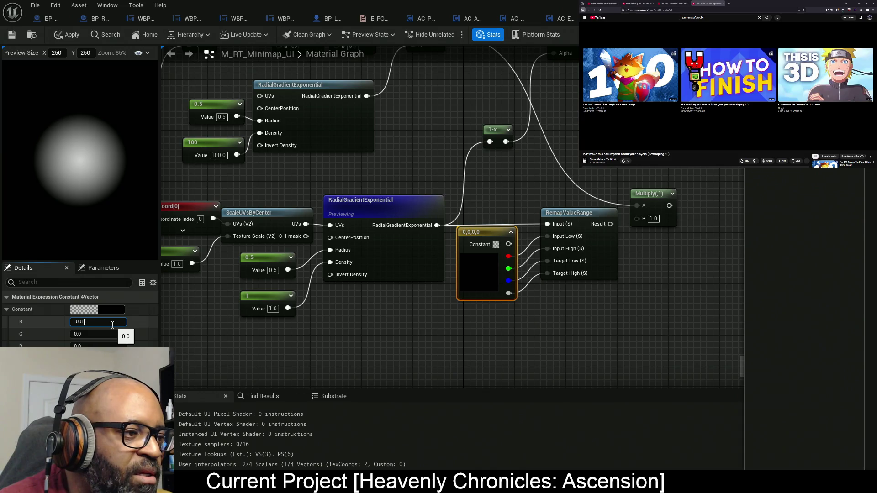
{"action": "key", "text": "Return"}
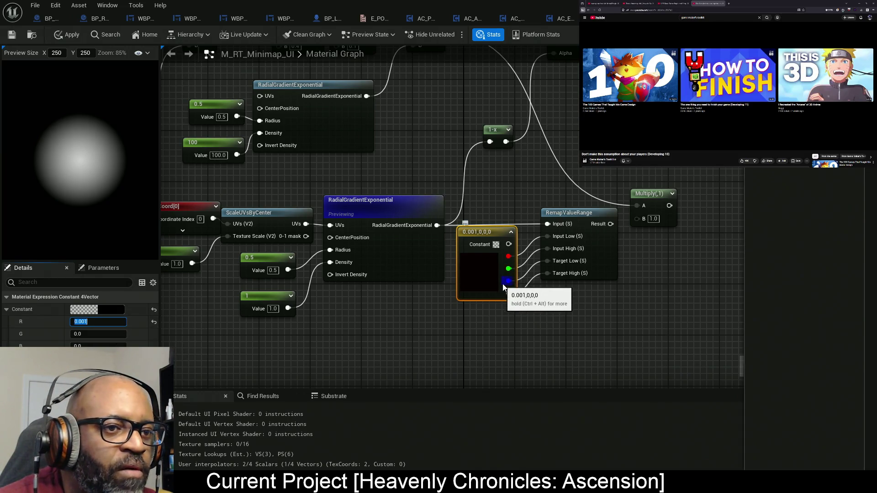
{"action": "left_click", "coordinate": [95, 334]}
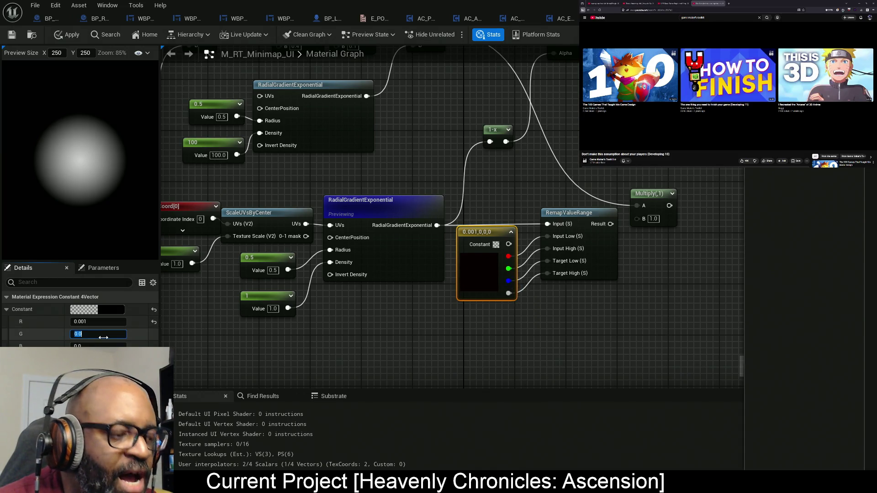
{"action": "type", "text": "1"}
{"action": "key", "text": "Return"}
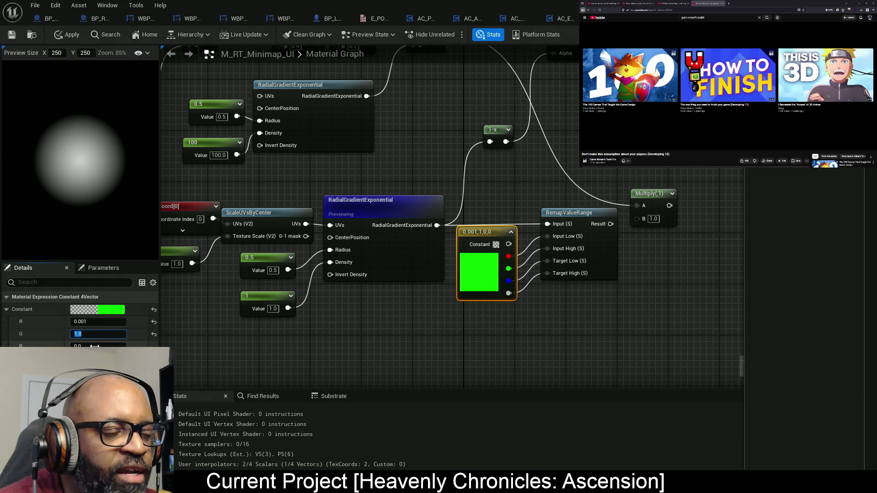
{"action": "left_click", "coordinate": [95, 346]}
{"action": "type", "text": "1"}
{"action": "key", "text": "Return"}
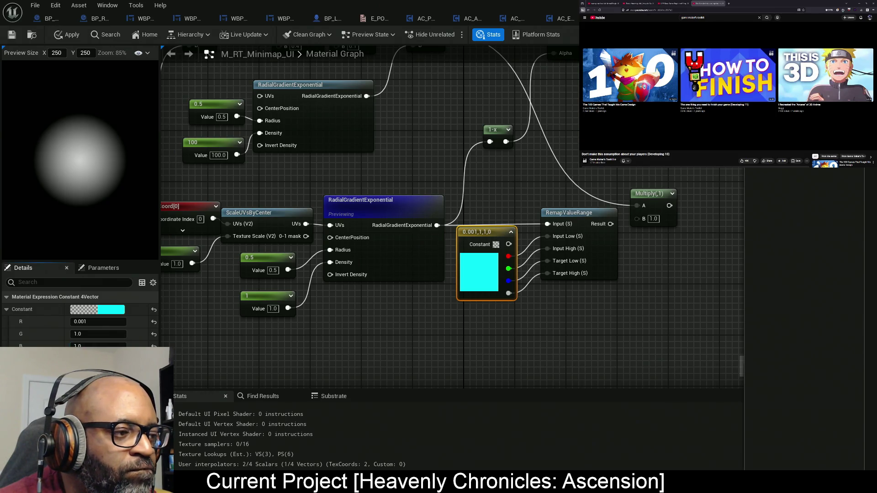
- Preview the RemapValueRange output and set the constant's alpha to 0.001
{"action": "right_click", "coordinate": [604, 262]}
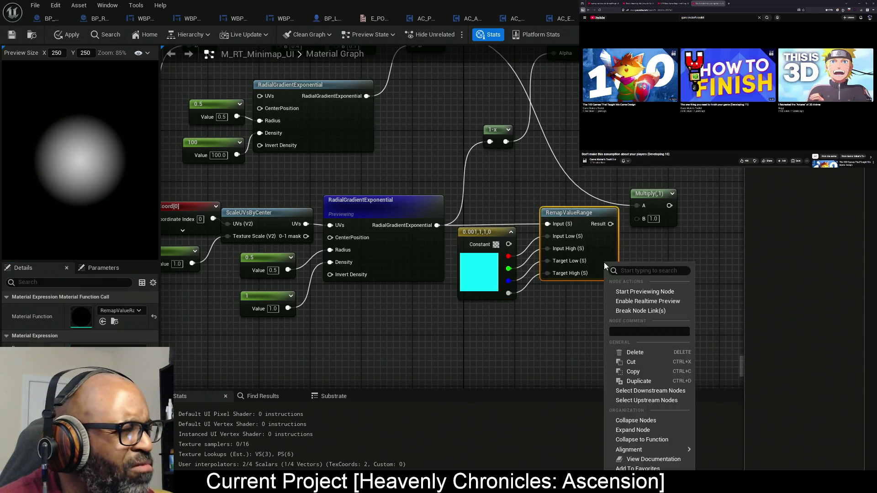
{"action": "left_click", "coordinate": [632, 296]}
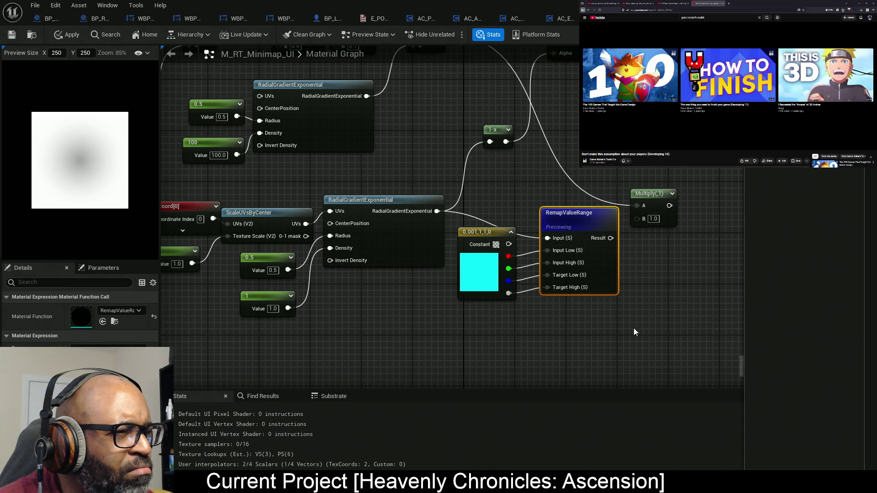
{"action": "left_click_drag", "start_coordinate": [634, 328], "coordinate": [574, 332]}
{"action": "left_click", "coordinate": [420, 277]}
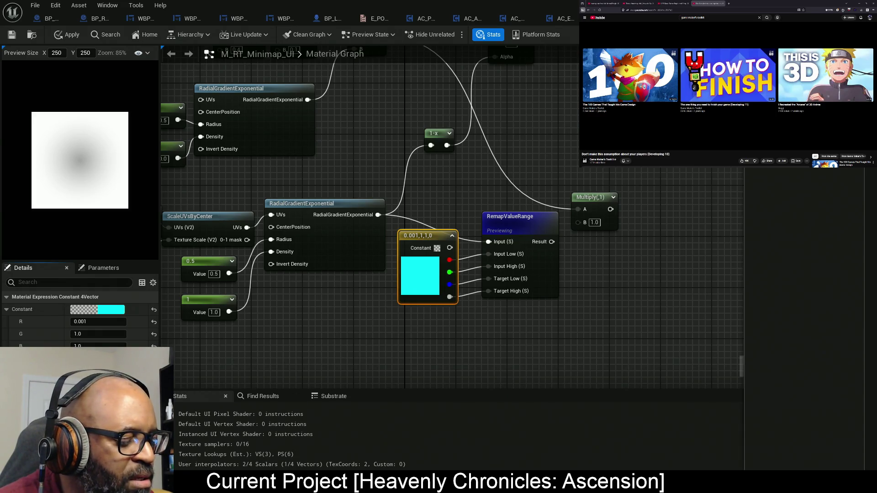
{"action": "type", "text": "0.001"}
{"action": "key", "text": "Return"}
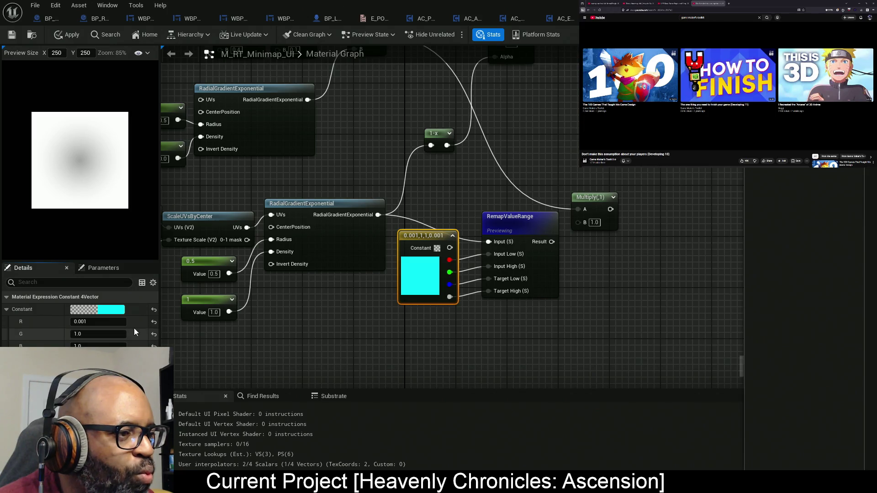
- Try 0.5, then settle the constant's red and alpha at 0.1, and move the Multiply node up
{"action": "left_click", "coordinate": [99, 322]}
{"action": "type", "text": ".5"}
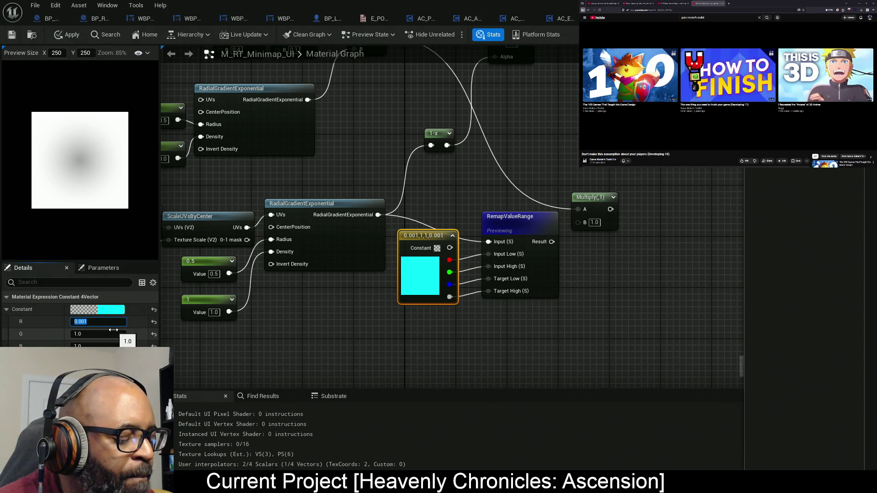
{"action": "key", "text": "Return"}
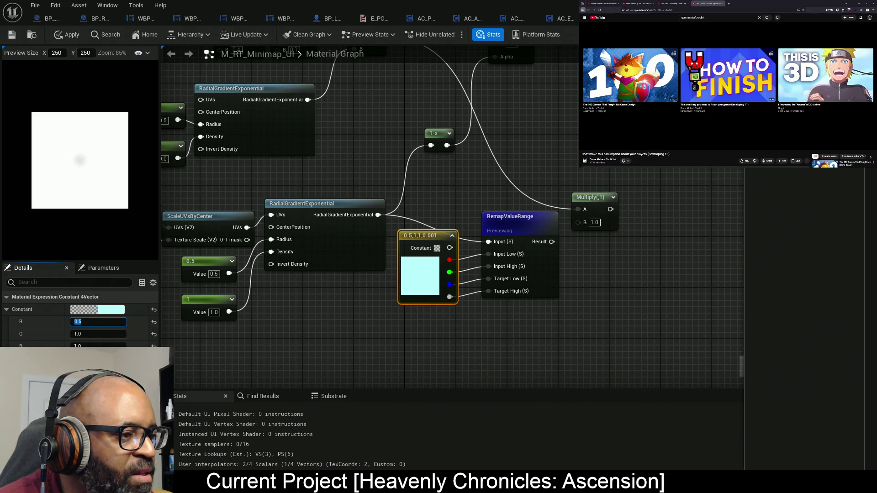
{"action": "type", "text": ".5"}
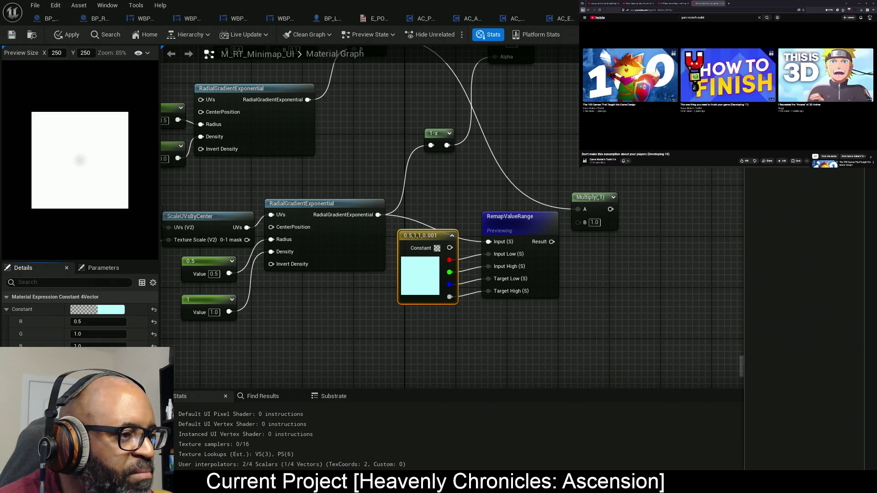
{"action": "key", "text": "Return"}
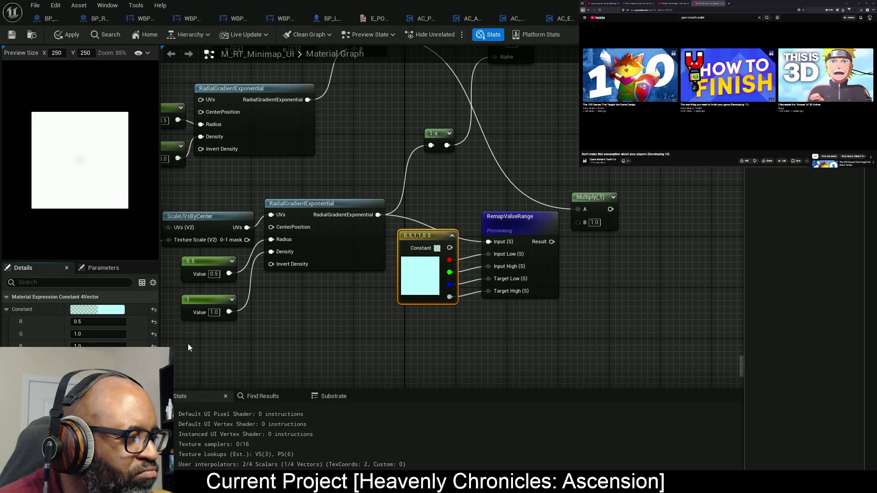
{"action": "left_click", "coordinate": [99, 321]}
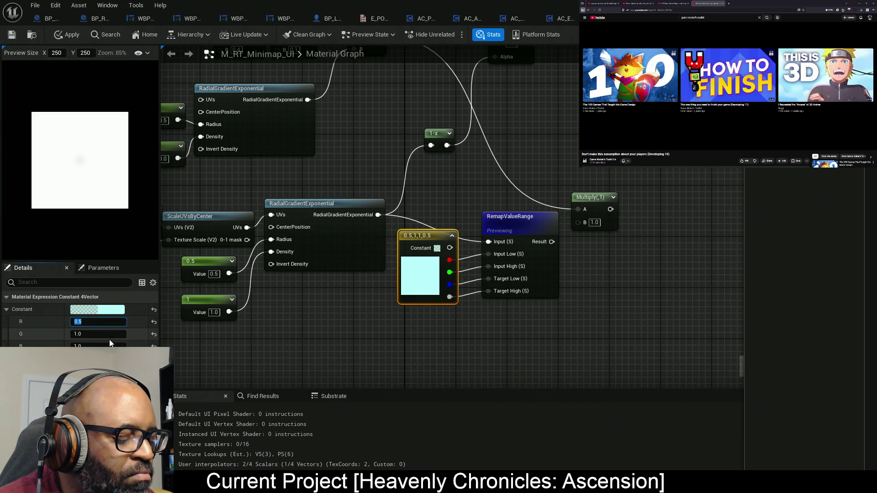
{"action": "type", "text": "0.1"}
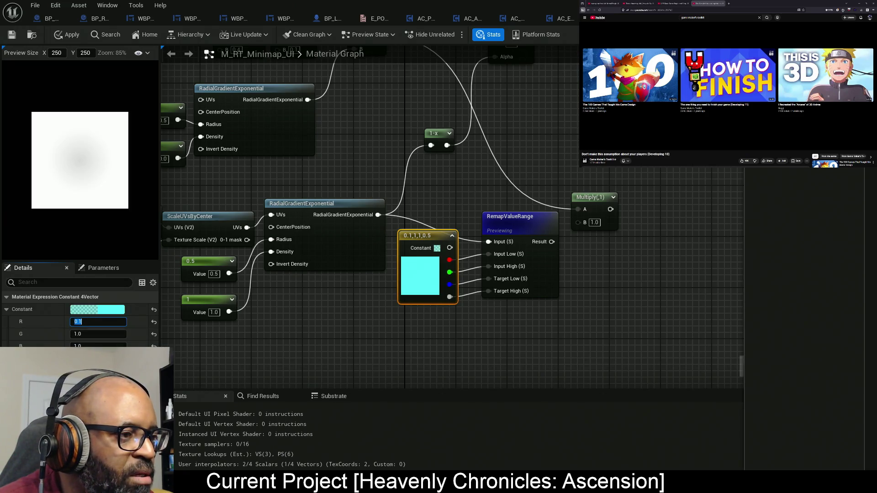
{"action": "key", "text": "Return"}
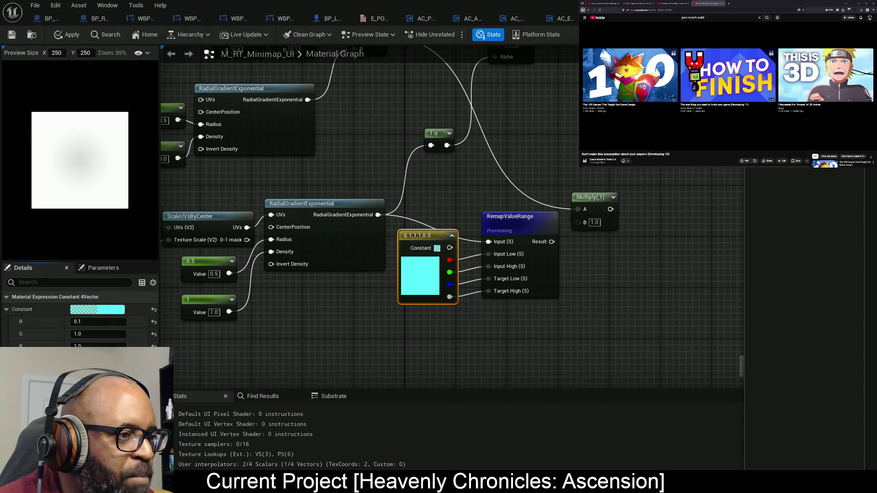
{"action": "type", "text": "0.1"}
{"action": "key", "text": "Return"}
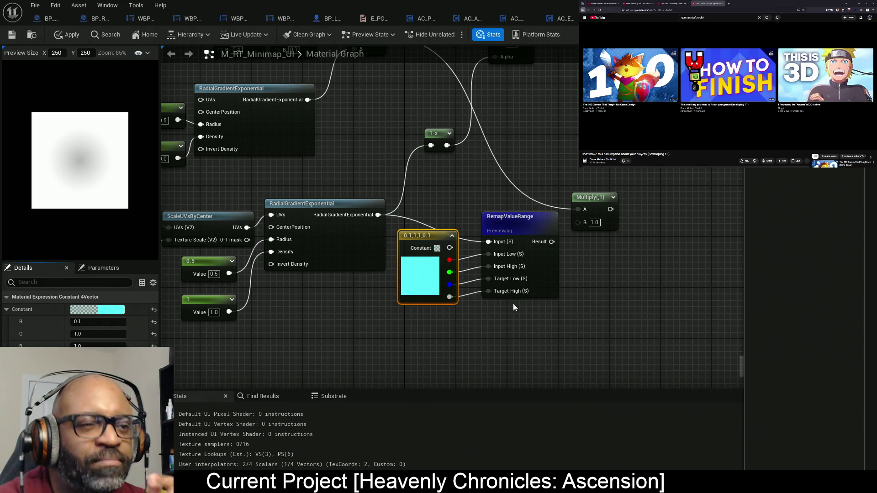
{"action": "left_click_drag", "start_coordinate": [599, 230], "coordinate": [623, 173]}
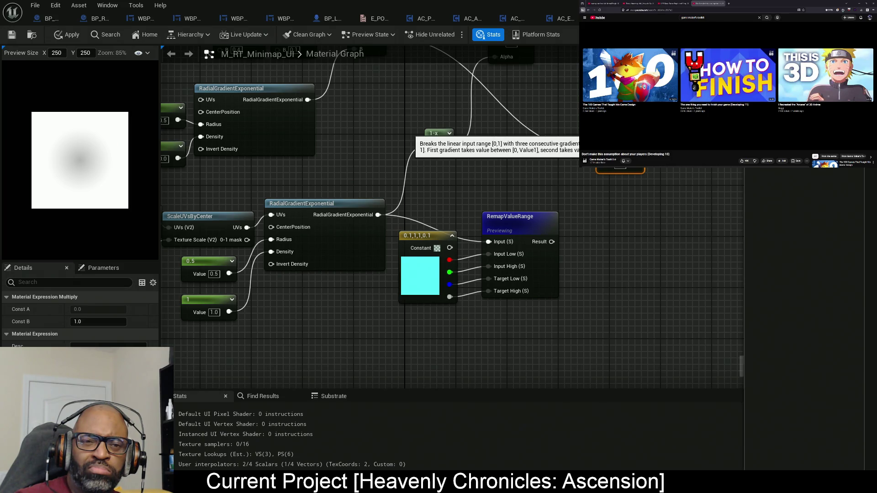
- Add the RemapDistribution function node beside RemapValueRange
{"action": "key", "text": "Return"}
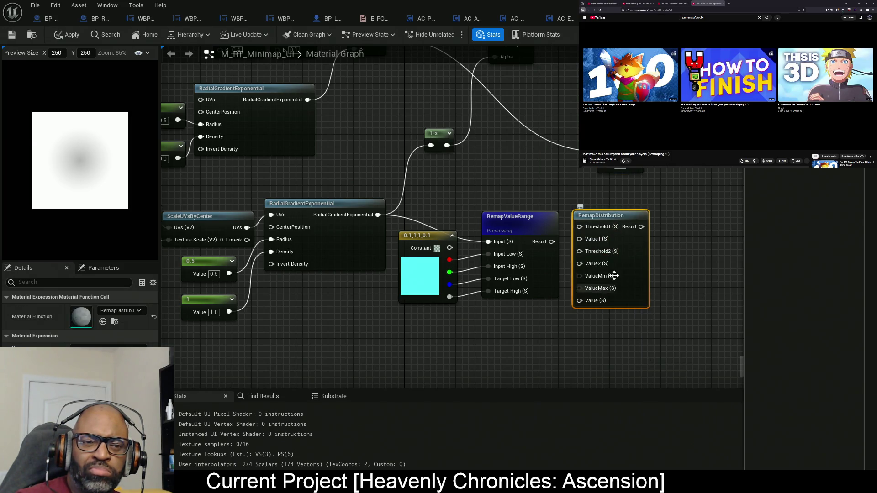
{"action": "mouse_move", "coordinate": [627, 246]}
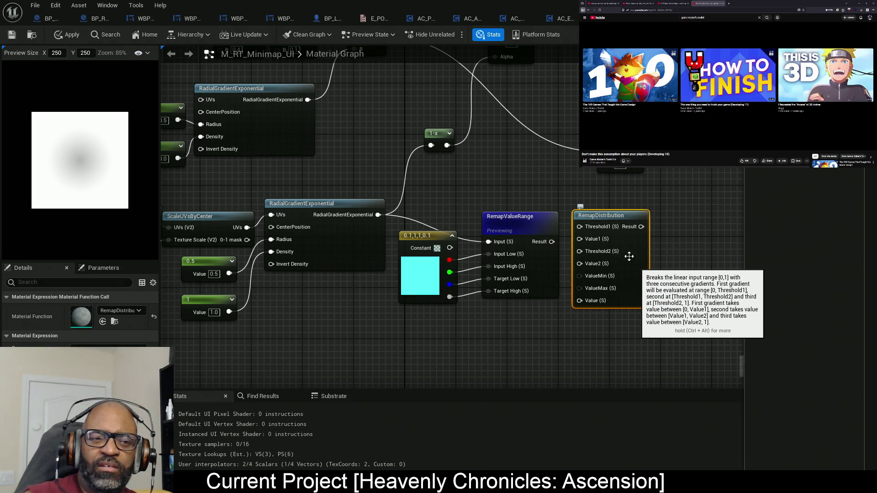
{"action": "mouse_move", "coordinate": [627, 265]}
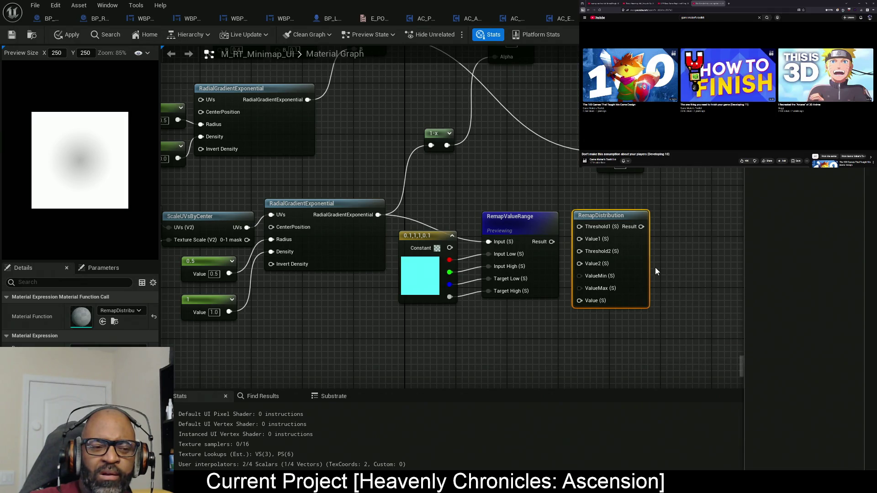
{"action": "key", "text": "Delete"}
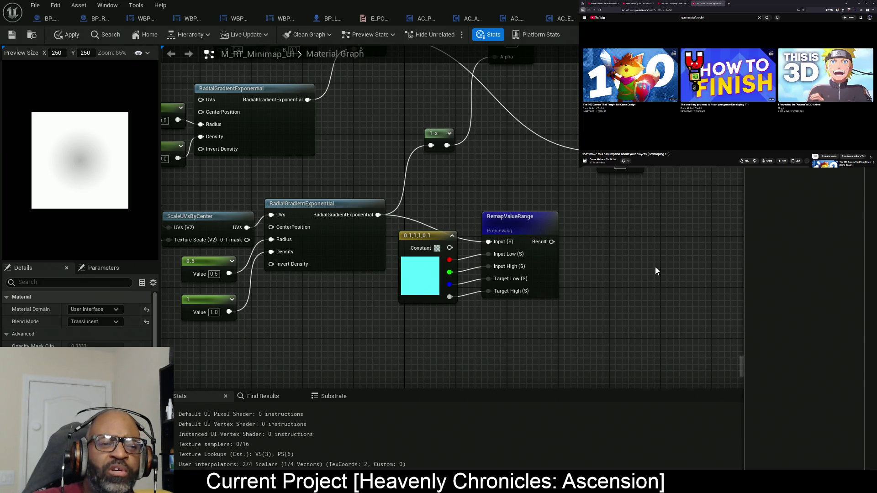
- Delete the Lerp, 1-x, Multiply, Constant and RemapValueRange nodes
{"action": "left_click_drag", "start_coordinate": [620, 204], "coordinate": [587, 304]}
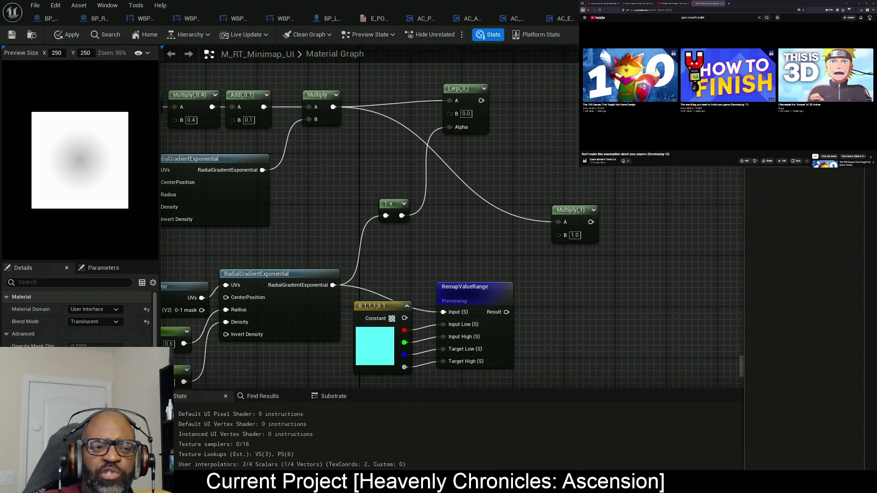
{"action": "mouse_move", "coordinate": [607, 75]}
{"action": "left_mouse_down"}
{"action": "mouse_move", "coordinate": [456, 256]}
{"action": "mouse_move", "coordinate": [401, 361]}
{"action": "mouse_move", "coordinate": [397, 292]}
{"action": "mouse_move", "coordinate": [593, 264]}
{"action": "left_mouse_up"}
{"action": "key", "text": "Delete"}
- Preview the lower RadialGradientExponential alone and disconnect the wire into its UVs input
{"action": "right_click", "coordinate": [444, 281]}
{"action": "left_click", "coordinate": [520, 98]}
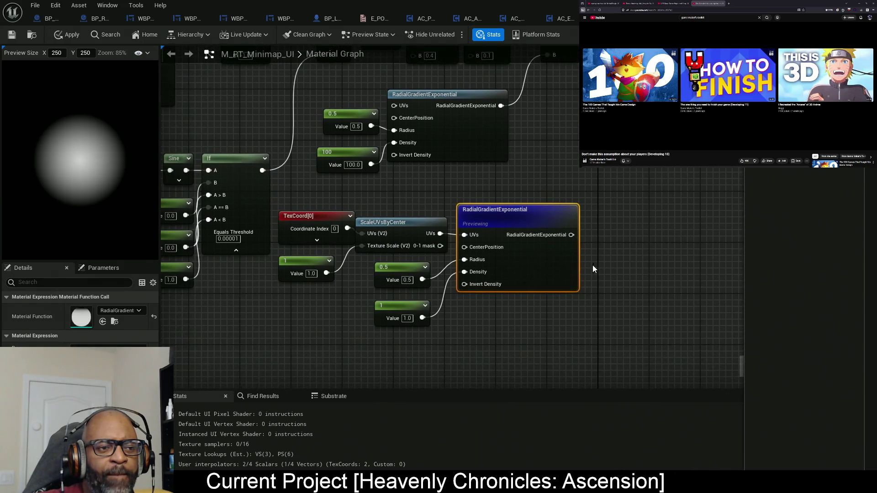
{"action": "left_click", "coordinate": [465, 235], "text": "alt"}
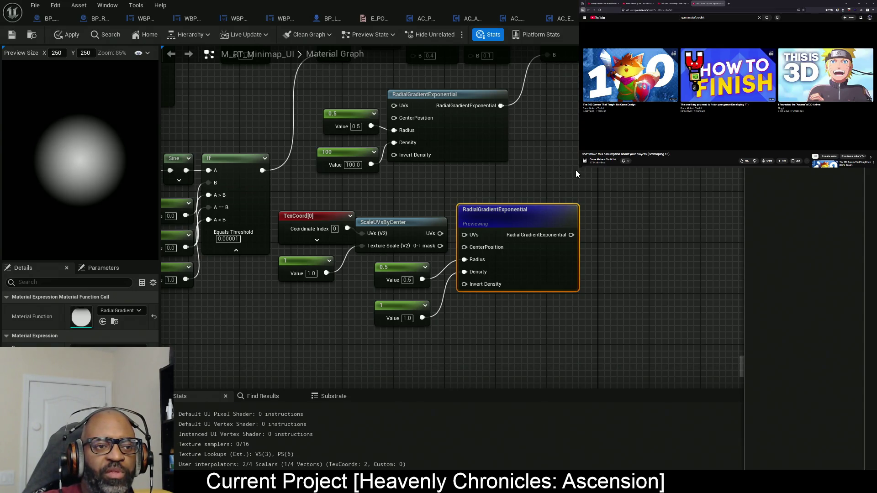
{"action": "mouse_move", "coordinate": [526, 168]}
{"action": "left_mouse_down"}
{"action": "mouse_move", "coordinate": [411, 254]}
{"action": "mouse_move", "coordinate": [460, 186]}
{"action": "mouse_move", "coordinate": [499, 172]}
{"action": "left_mouse_up"}
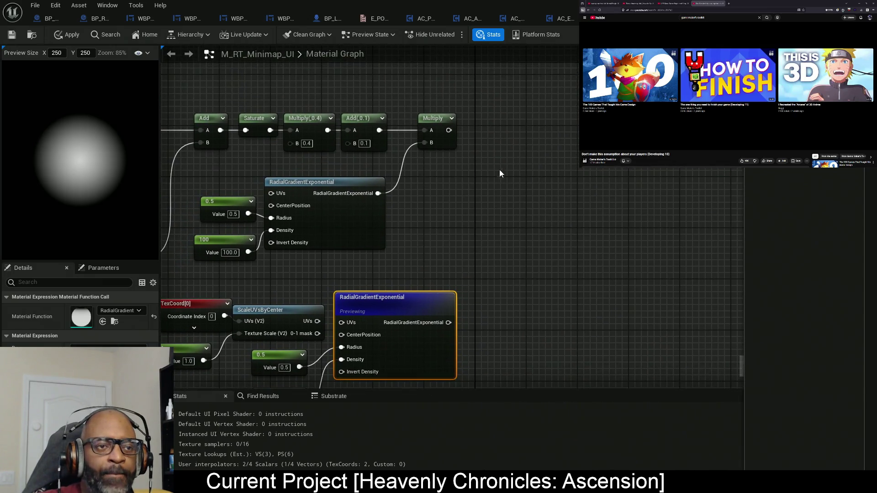
- Add a previewed Lerp with the lower radial gradient as Alpha and the Multiply chain as B
{"action": "left_click", "coordinate": [521, 137]}
{"action": "right_click", "coordinate": [550, 144]}
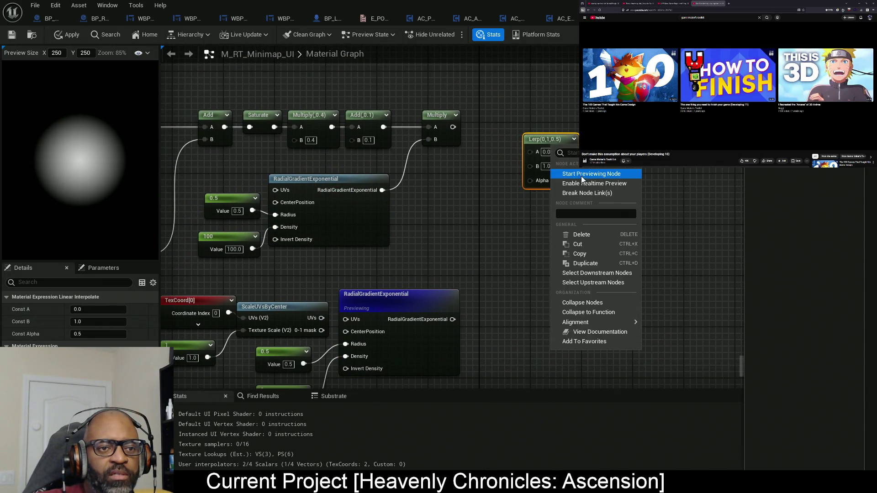
{"action": "left_click", "coordinate": [580, 176]}
{"action": "mouse_move", "coordinate": [532, 194]}
{"action": "left_mouse_down"}
{"action": "mouse_move", "coordinate": [440, 320]}
{"action": "mouse_move", "coordinate": [452, 305]}
{"action": "left_mouse_up"}
{"action": "left_click_drag", "start_coordinate": [543, 151], "coordinate": [549, 114]}
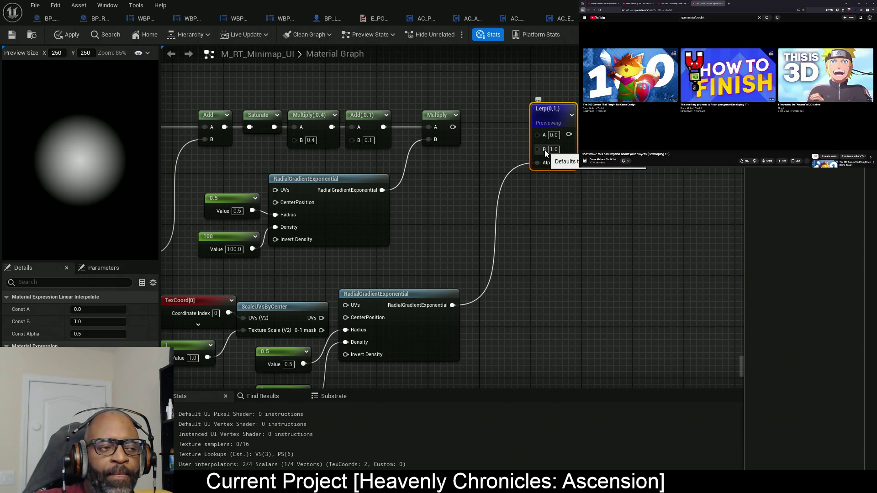
{"action": "mouse_move", "coordinate": [544, 150]}
{"action": "left_mouse_down"}
{"action": "mouse_move", "coordinate": [462, 137]}
{"action": "mouse_move", "coordinate": [451, 127]}
{"action": "left_mouse_up"}
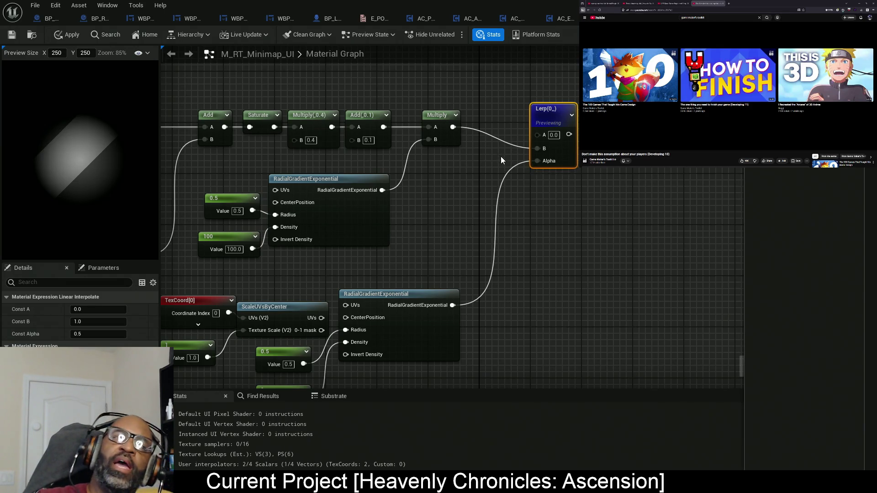
{"action": "left_click_drag", "start_coordinate": [557, 127], "coordinate": [552, 107]}
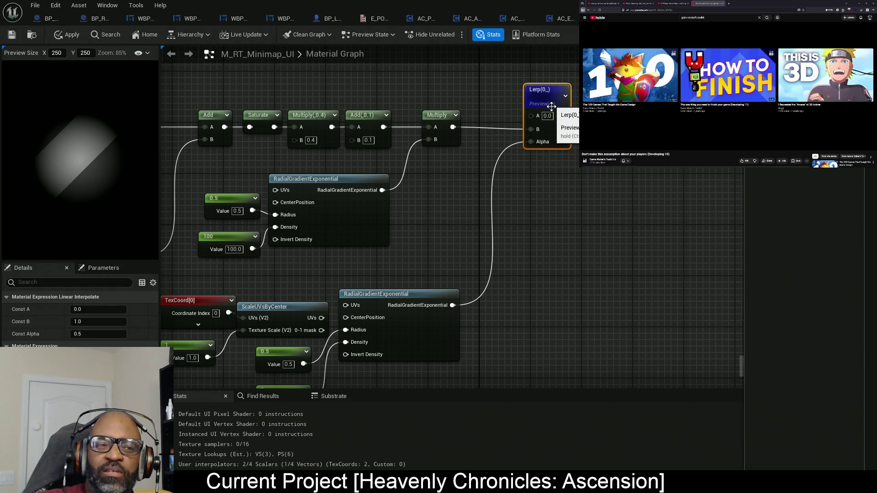
{"action": "mouse_move", "coordinate": [563, 198]}
{"action": "left_mouse_down"}
{"action": "mouse_move", "coordinate": [643, 173]}
{"action": "mouse_move", "coordinate": [607, 208]}
{"action": "mouse_move", "coordinate": [529, 228]}
{"action": "left_mouse_up"}
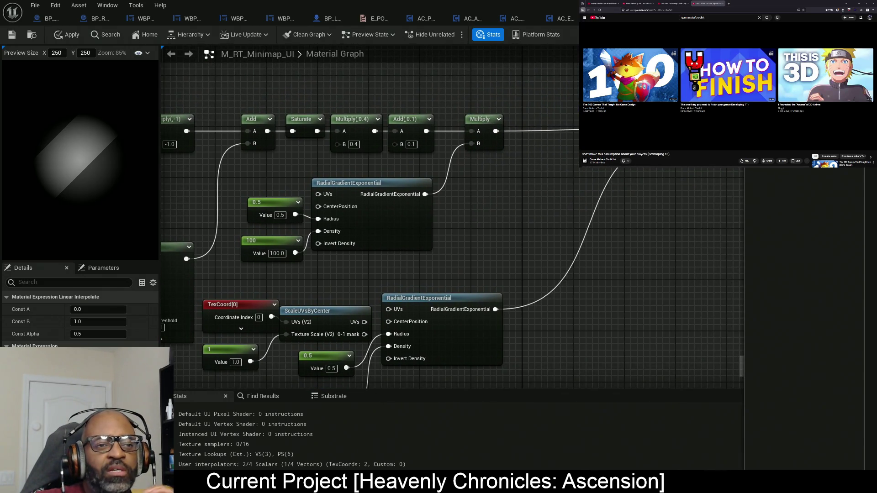
- Rewire the Multiply chain output into the second Multiply's B input
{"action": "left_click_drag", "start_coordinate": [591, 142], "coordinate": [566, 100]}
{"action": "left_click", "coordinate": [496, 131], "text": "alt"}
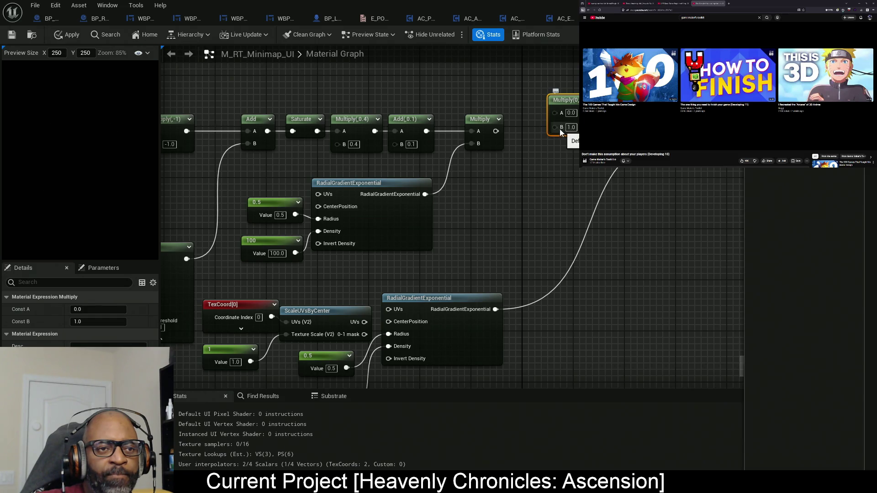
{"action": "mouse_move", "coordinate": [555, 127]}
{"action": "left_mouse_down"}
{"action": "mouse_move", "coordinate": [496, 131]}
{"action": "mouse_move", "coordinate": [572, 123]}
{"action": "mouse_move", "coordinate": [562, 129]}
{"action": "left_mouse_up"}
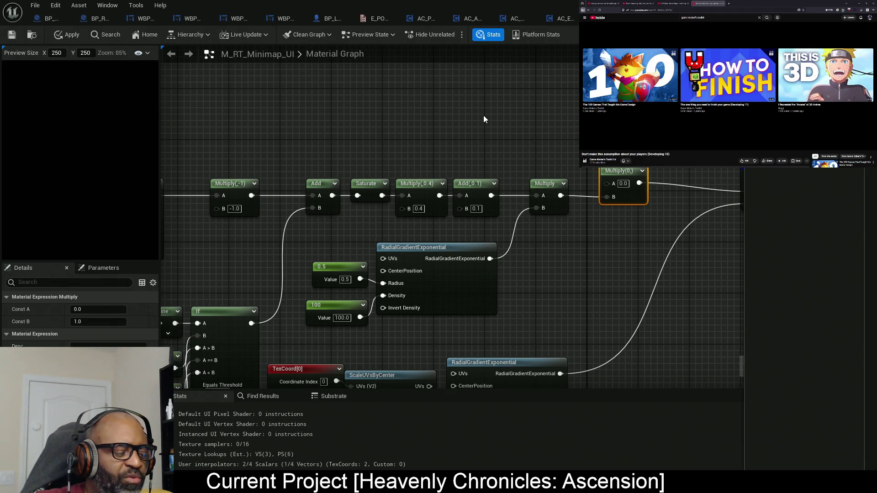
- Place a Constant3Vector coloured light cyan (0.473, 0.838, 1) and position it beside the streak chain
{"action": "left_click", "coordinate": [481, 103]}
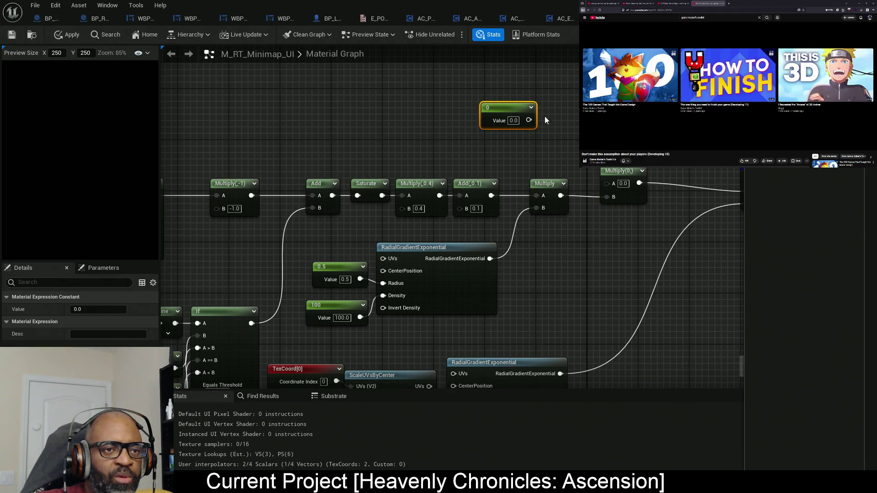
{"action": "key", "text": "Delete"}
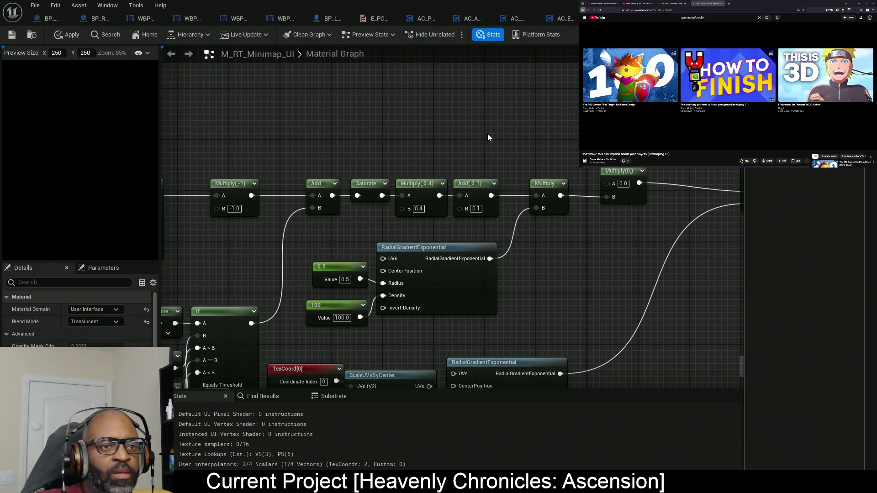
{"action": "left_click", "coordinate": [487, 134]}
{"action": "mouse_move", "coordinate": [529, 147]}
{"action": "left_mouse_down"}
{"action": "mouse_move", "coordinate": [524, 113]}
{"action": "mouse_move", "coordinate": [607, 183]}
{"action": "left_mouse_up"}
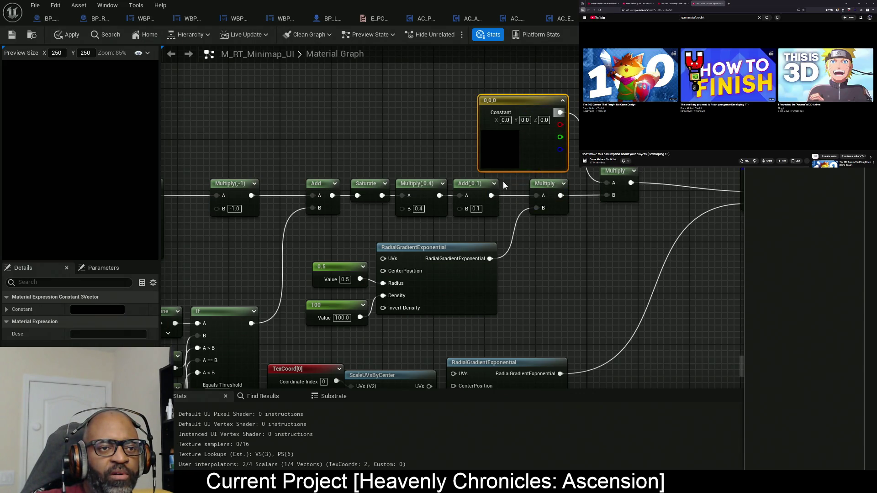
{"action": "left_click", "coordinate": [117, 310]}
{"action": "mouse_move", "coordinate": [167, 330]}
{"action": "left_mouse_down"}
{"action": "mouse_move", "coordinate": [128, 319]}
{"action": "mouse_move", "coordinate": [149, 322]}
{"action": "left_mouse_up"}
{"action": "left_click", "coordinate": [344, 346]}
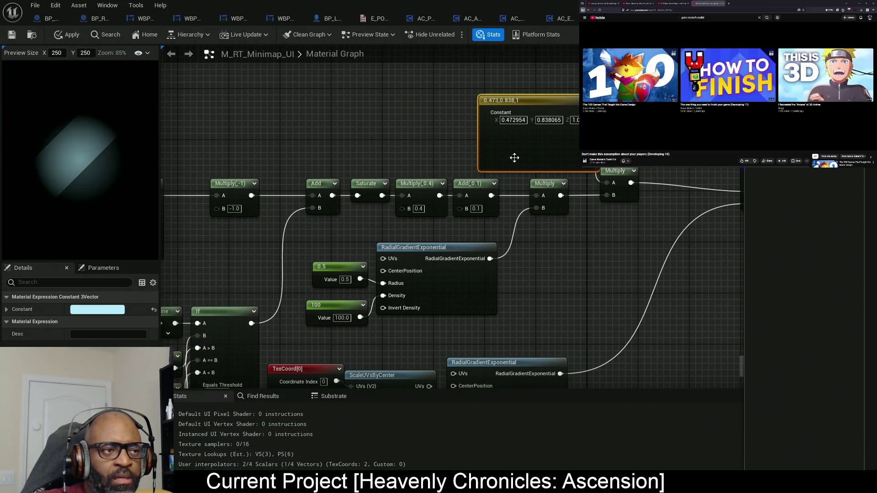
{"action": "mouse_move", "coordinate": [552, 137]}
{"action": "left_mouse_down"}
{"action": "mouse_move", "coordinate": [532, 112]}
{"action": "mouse_move", "coordinate": [540, 134]}
{"action": "left_mouse_up"}
{"action": "left_click_drag", "start_coordinate": [584, 231], "coordinate": [475, 224]}
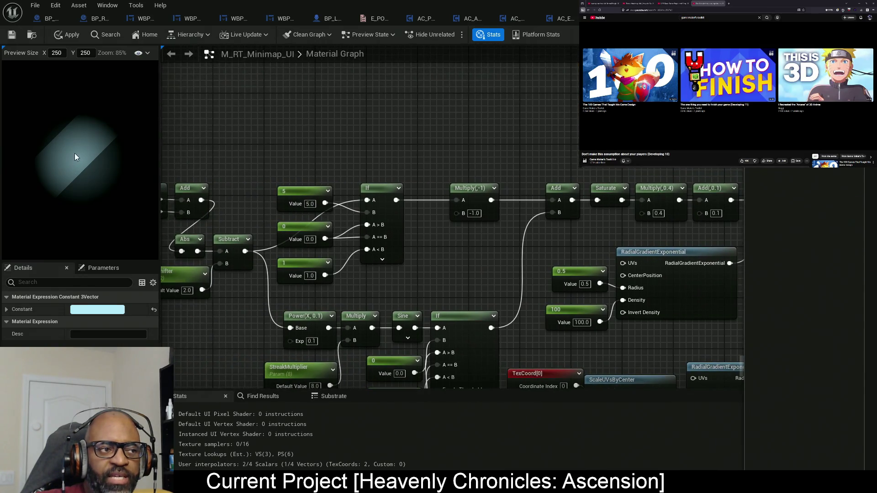
- Pan across the graph, selecting the Divide, Subtract, TransformVector nodes, then the If and Sine nodes
{"action": "left_click_drag", "start_coordinate": [276, 144], "coordinate": [479, 128]}
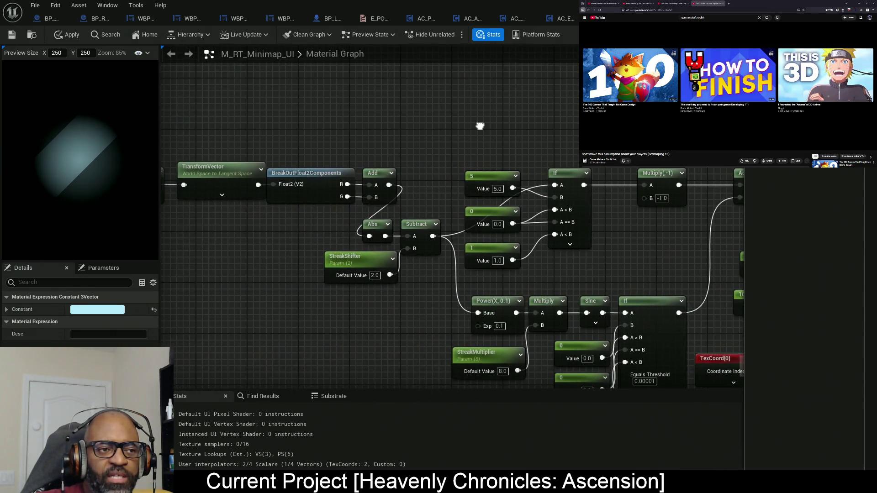
{"action": "left_click_drag", "start_coordinate": [191, 192], "coordinate": [356, 188]}
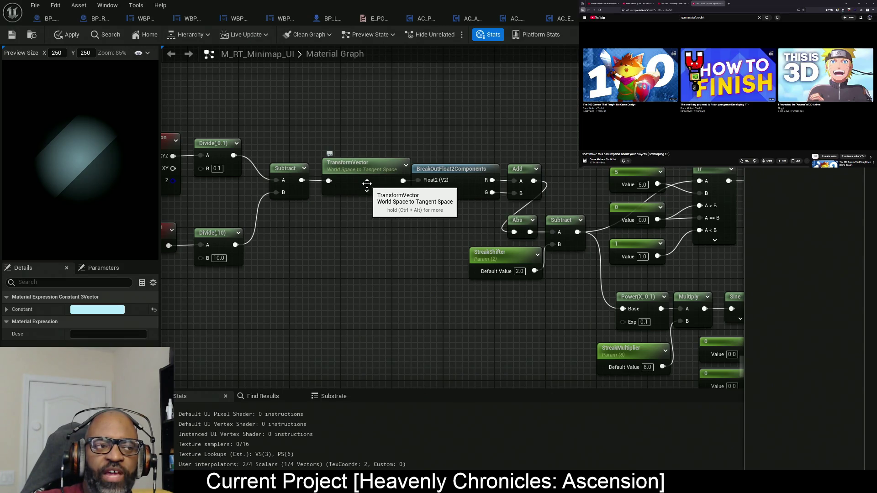
{"action": "left_click_drag", "start_coordinate": [299, 189], "coordinate": [398, 188]}
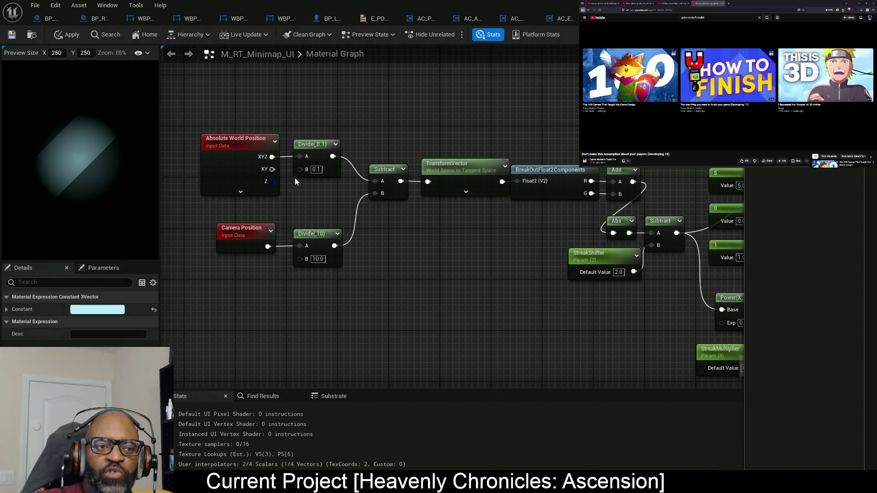
{"action": "mouse_move", "coordinate": [239, 92]}
{"action": "left_mouse_down"}
{"action": "mouse_move", "coordinate": [498, 259]}
{"action": "mouse_move", "coordinate": [530, 300]}
{"action": "mouse_move", "coordinate": [542, 292]}
{"action": "left_mouse_up"}
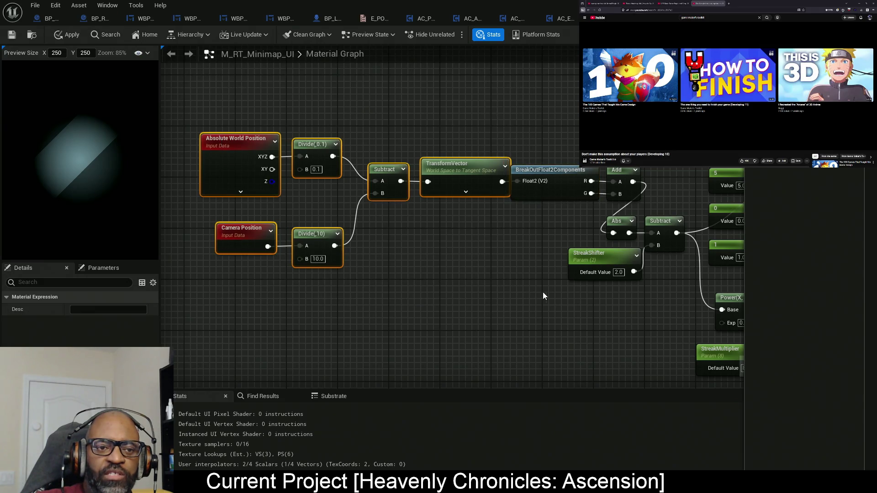
{"action": "left_click_drag", "start_coordinate": [662, 252], "coordinate": [530, 242]}
{"action": "left_click_drag", "start_coordinate": [735, 199], "coordinate": [533, 199]}
{"action": "left_click_drag", "start_coordinate": [496, 120], "coordinate": [536, 315]}
{"action": "left_click_drag", "start_coordinate": [491, 228], "coordinate": [448, 229]}
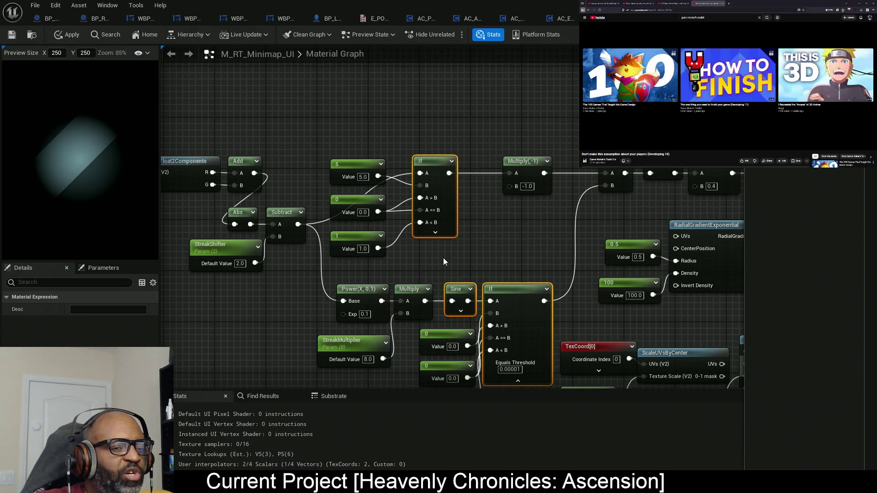
{"action": "left_click_drag", "start_coordinate": [412, 124], "coordinate": [362, 132]}
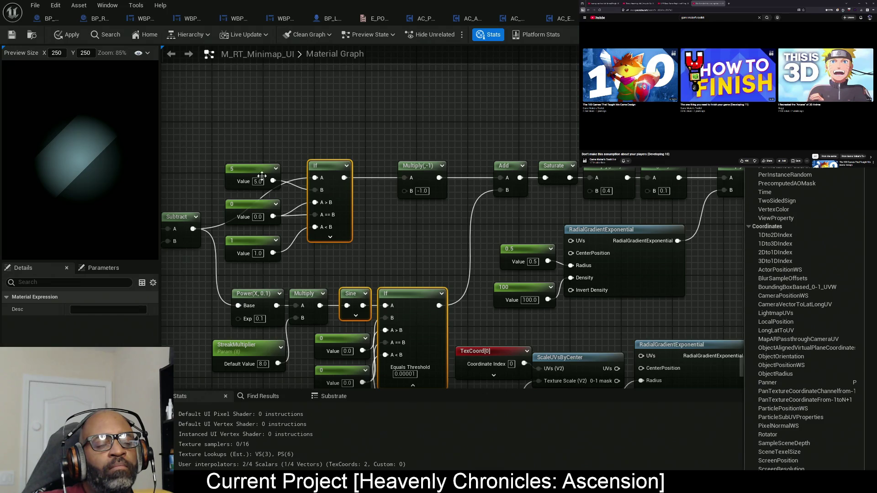
- With nothing selected, check the material's Refraction Method and leave it at None
{"action": "left_click", "coordinate": [179, 302]}
{"action": "scroll", "coordinate": [77, 319], "scroll_direction": "down", "scroll_amount": 5}
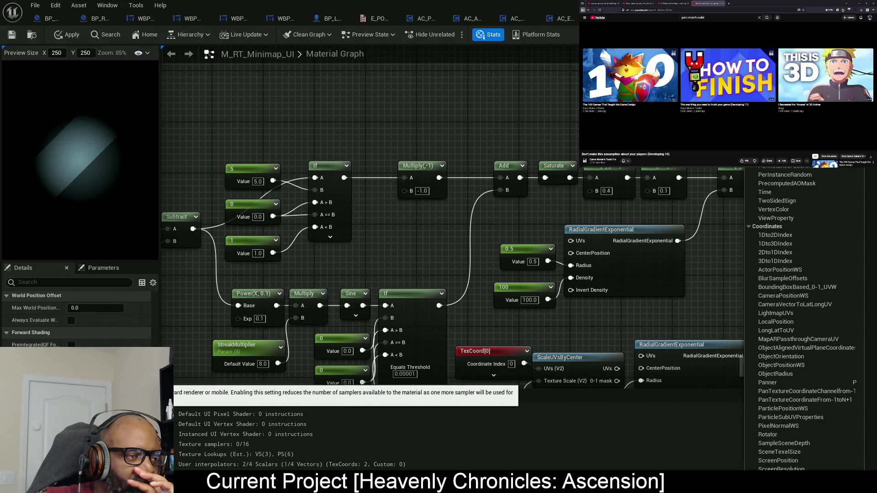
{"action": "scroll", "coordinate": [78, 319], "scroll_direction": "up", "scroll_amount": 2}
{"action": "scroll", "coordinate": [78, 324], "scroll_direction": "up", "scroll_amount": 2}
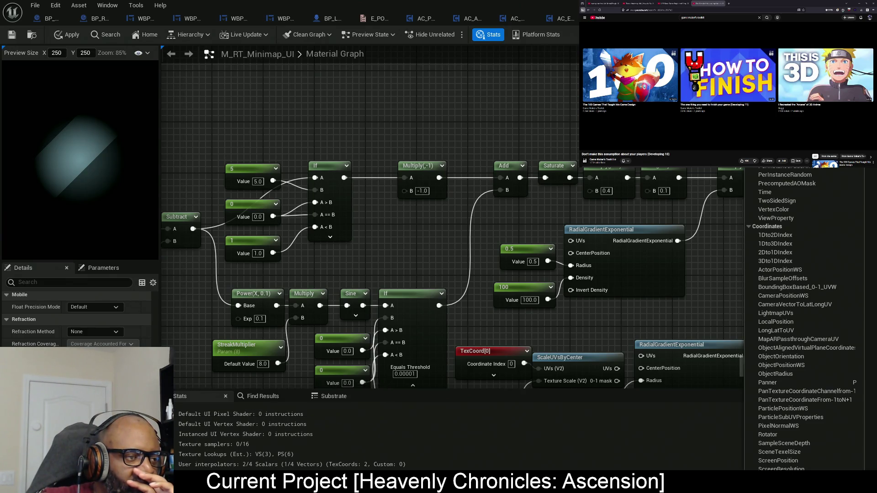
{"action": "left_click", "coordinate": [100, 332]}
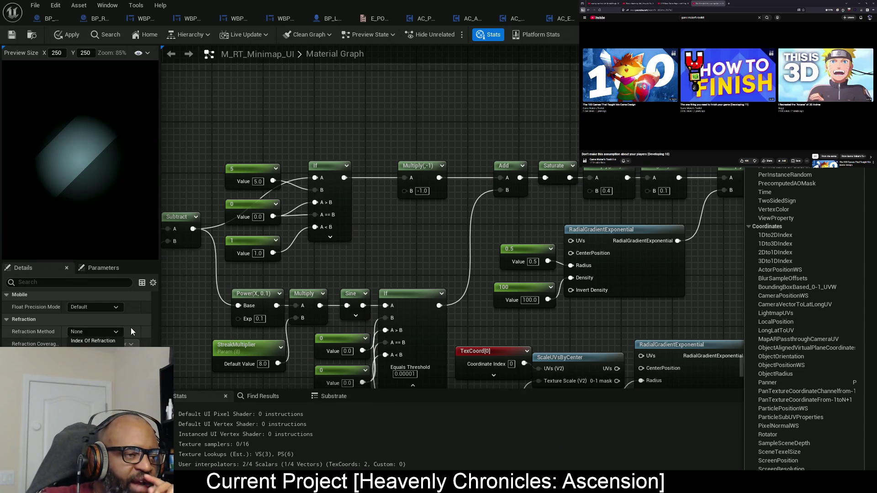
{"action": "left_click", "coordinate": [116, 333]}
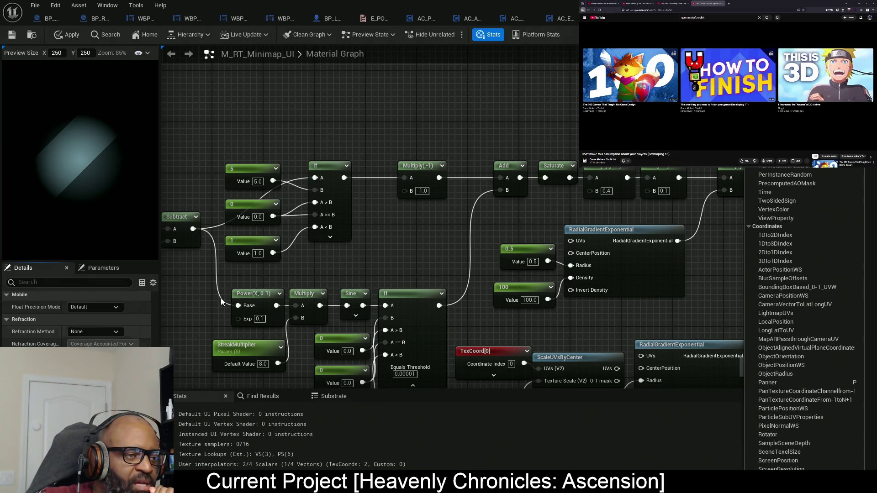
{"action": "mouse_move", "coordinate": [573, 169]}
{"action": "left_mouse_down"}
{"action": "mouse_move", "coordinate": [515, 191]}
{"action": "mouse_move", "coordinate": [264, 191]}
{"action": "left_mouse_up"}
{"action": "left_click_drag", "start_coordinate": [640, 191], "coordinate": [447, 191]}
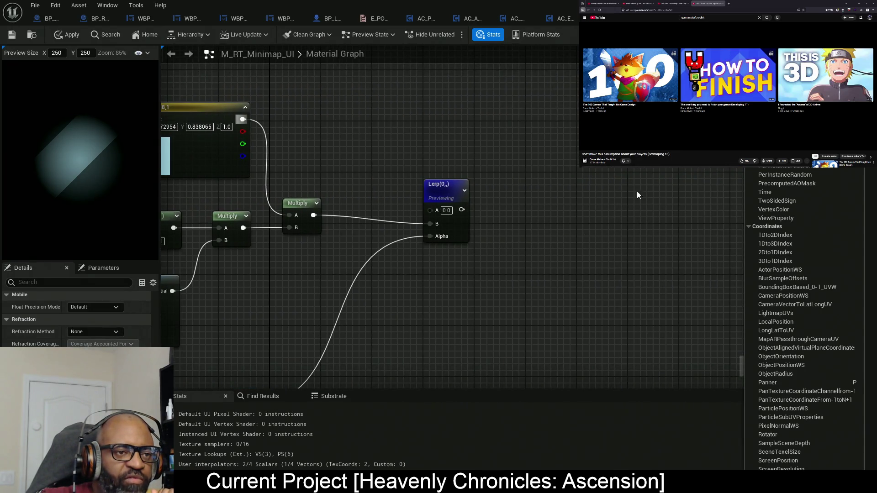
- Pan and zoom to the M_RT_Minimap_UI output node and select it
{"action": "left_click_drag", "start_coordinate": [636, 191], "coordinate": [453, 236]}
{"action": "scroll", "coordinate": [454, 237], "scroll_direction": "down", "scroll_amount": 5}
{"action": "scroll", "coordinate": [419, 196], "scroll_direction": "up", "scroll_amount": 5}
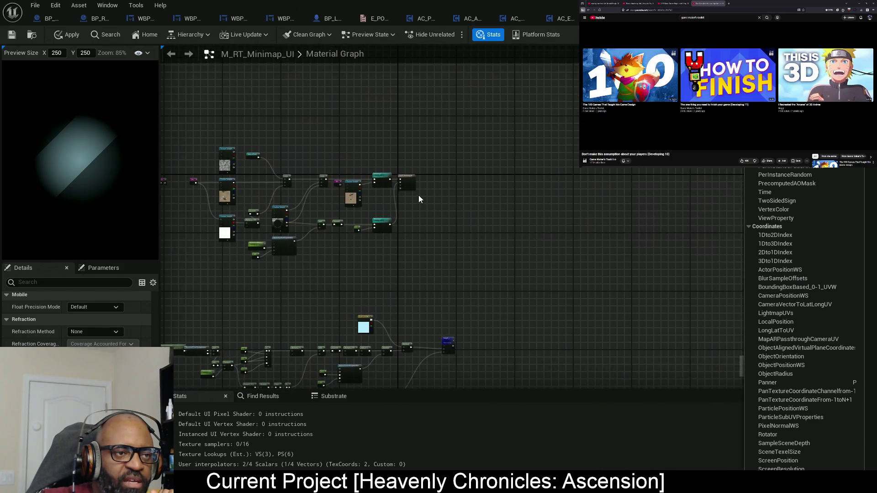
{"action": "left_click", "coordinate": [419, 171]}
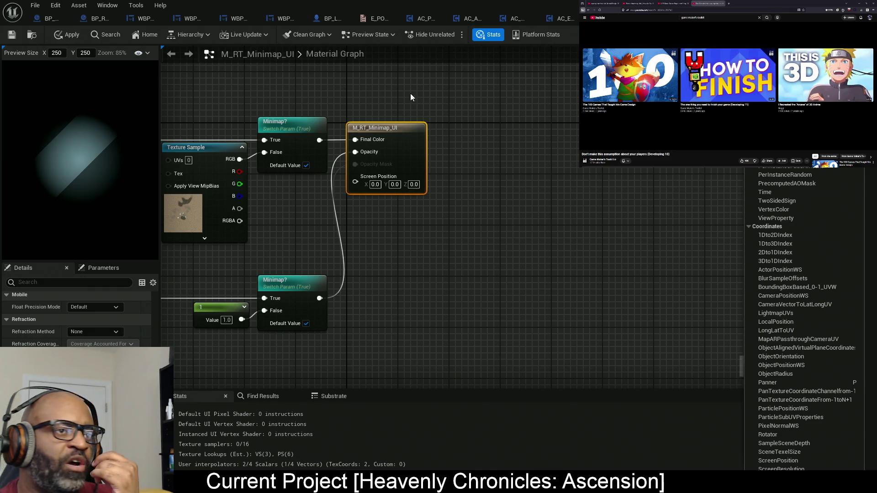
{"action": "key", "text": "alt+Tab"}
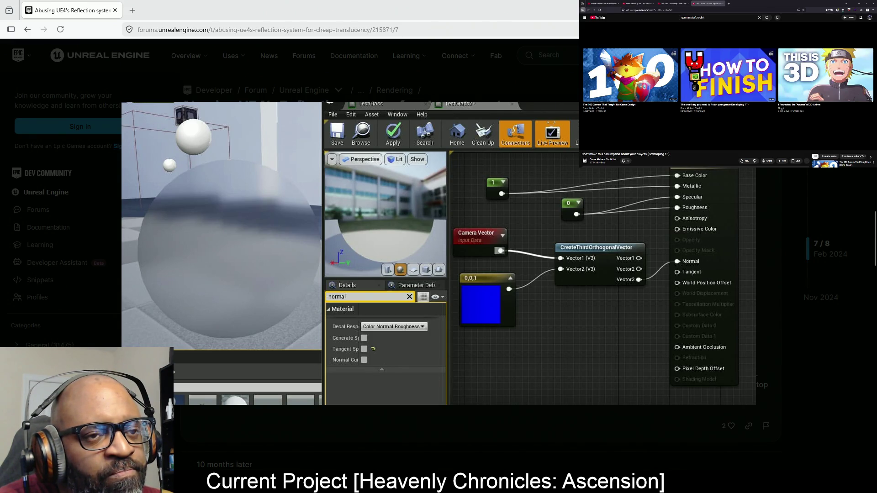
{"action": "left_click", "coordinate": [572, 84]}
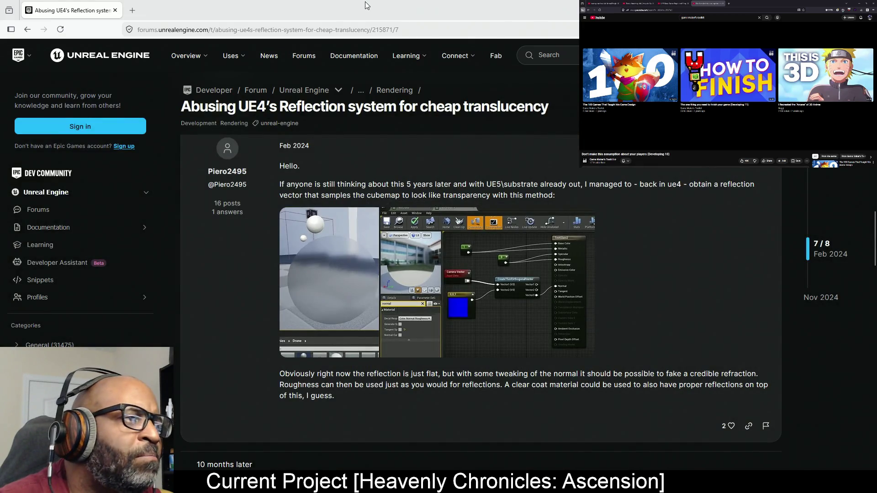
{"action": "key", "text": "alt+Tab"}
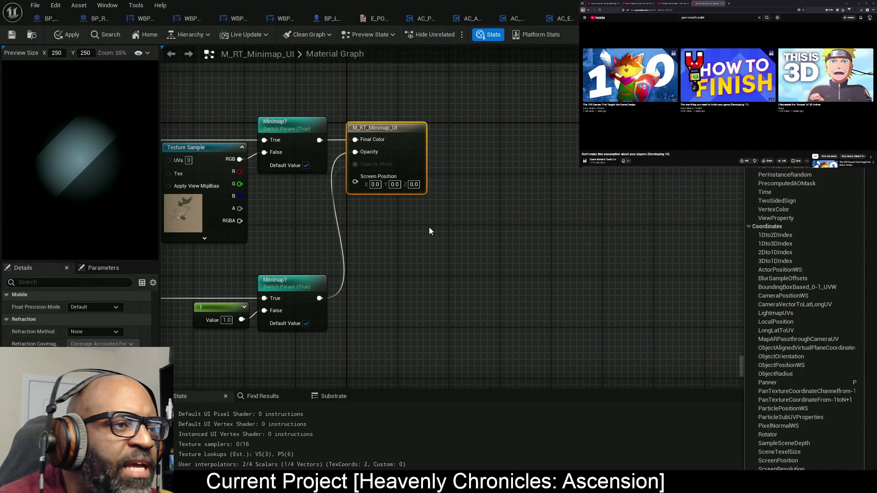
- Search 'camera vec' on empty canvas and add a CameraVectorWS node below the existing nodes
{"action": "scroll", "coordinate": [429, 231], "scroll_direction": "down", "scroll_amount": 8}
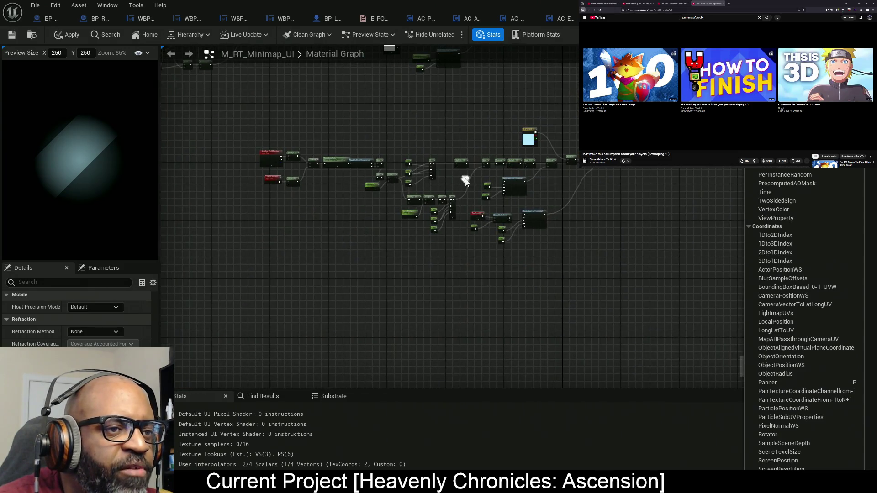
{"action": "scroll", "coordinate": [464, 267], "scroll_direction": "up", "scroll_amount": 2}
{"action": "scroll", "coordinate": [464, 267], "scroll_direction": "down", "scroll_amount": 2}
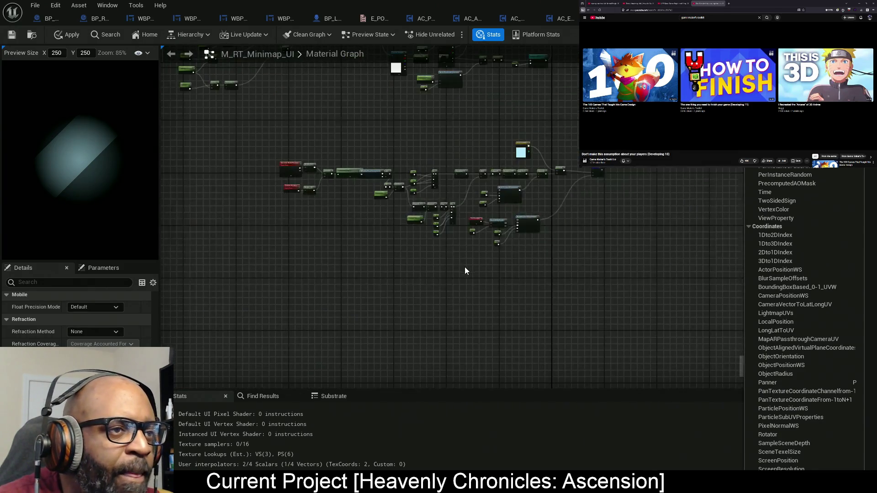
{"action": "left_click_drag", "start_coordinate": [464, 267], "coordinate": [457, 159]}
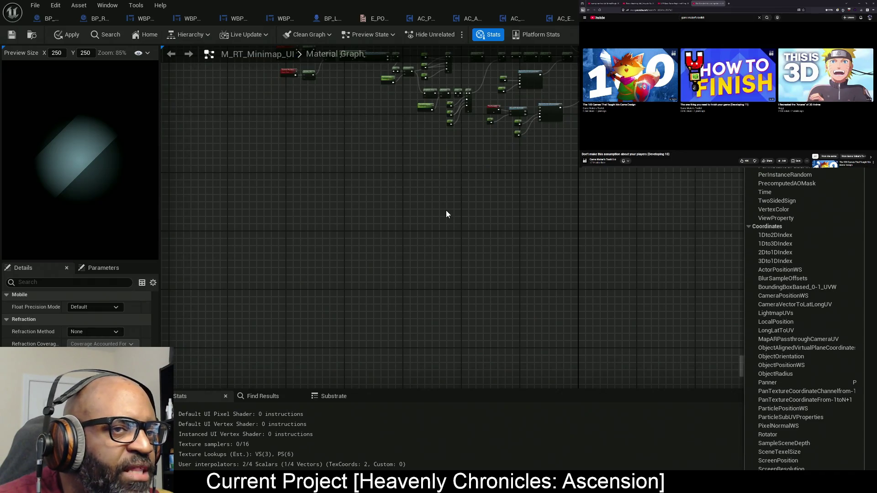
{"action": "left_click_drag", "start_coordinate": [427, 212], "coordinate": [389, 180]}
{"action": "right_click", "coordinate": [323, 206]}
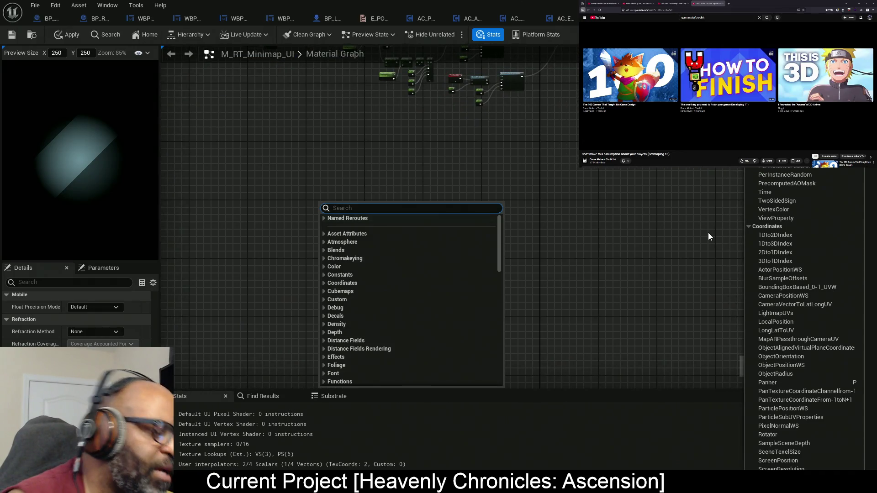
{"action": "type", "text": "camera "}
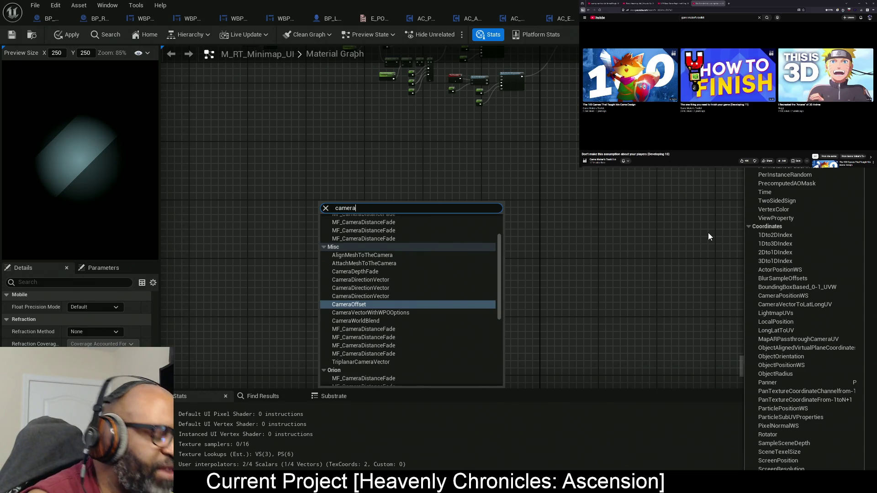
{"action": "type", "text": "vector"}
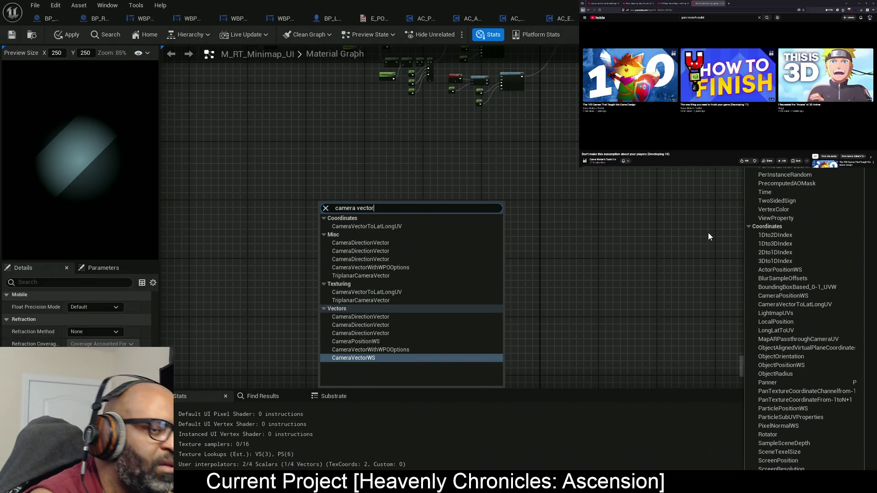
{"action": "left_click", "coordinate": [375, 358]}
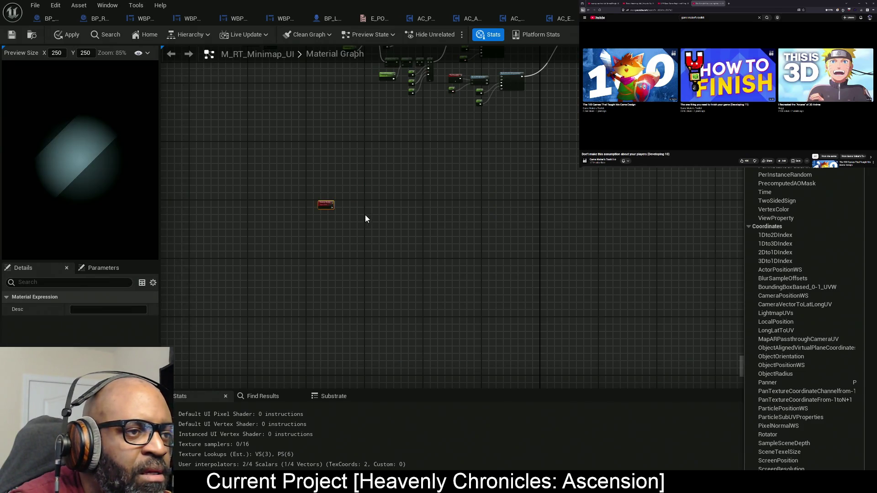
{"action": "scroll", "coordinate": [316, 217], "scroll_direction": "up", "scroll_amount": 5}
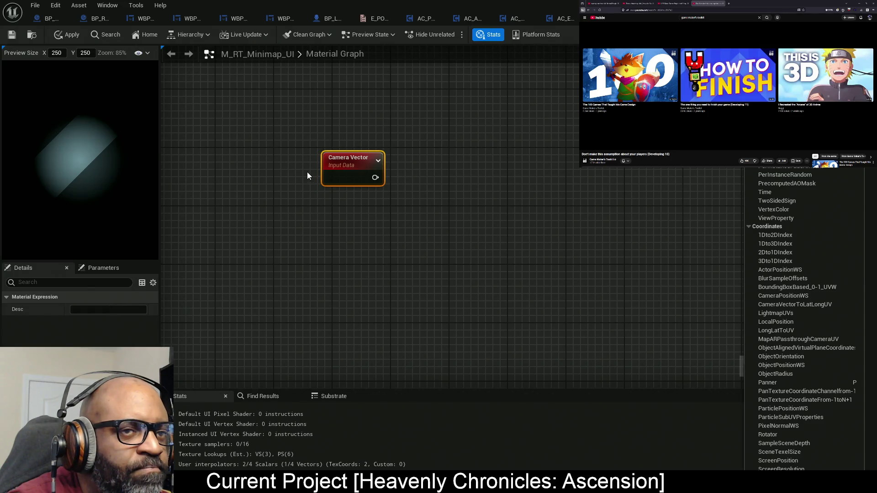
{"action": "left_click_drag", "start_coordinate": [385, 171], "coordinate": [327, 178]}
{"action": "right_click", "coordinate": [384, 176]}
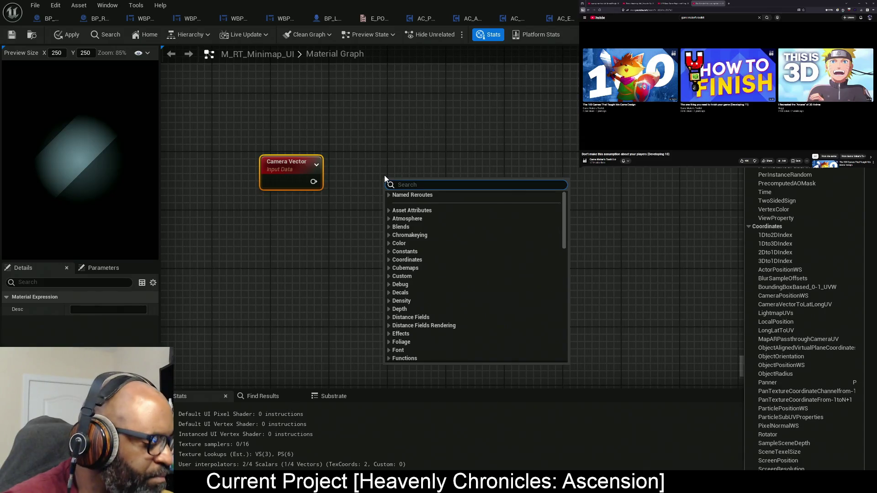
- Add CreateThirdOrthogonalVector beside Camera Vector and wire a 0, 0, 1 Constant3Vector into Vector2
{"action": "type", "text": "create"}
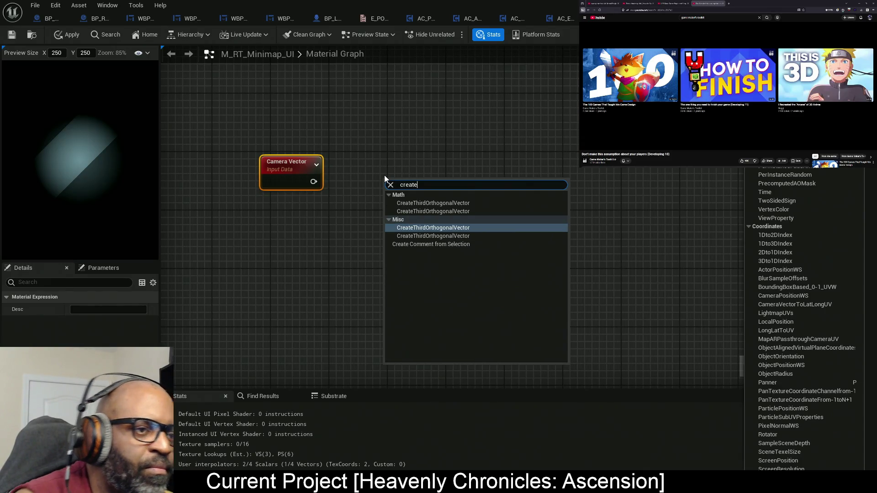
{"action": "left_click", "coordinate": [411, 228]}
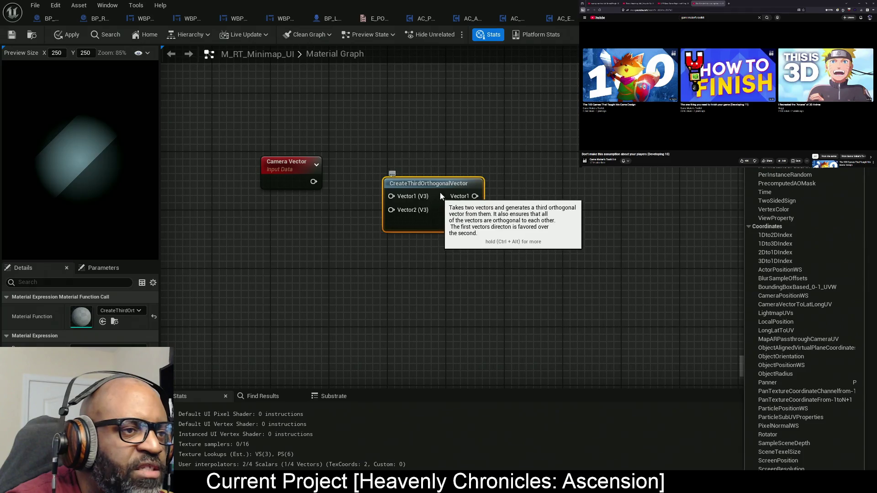
{"action": "mouse_move", "coordinate": [440, 193]}
{"action": "left_mouse_down"}
{"action": "mouse_move", "coordinate": [456, 168]}
{"action": "mouse_move", "coordinate": [495, 174]}
{"action": "mouse_move", "coordinate": [314, 181]}
{"action": "left_mouse_up"}
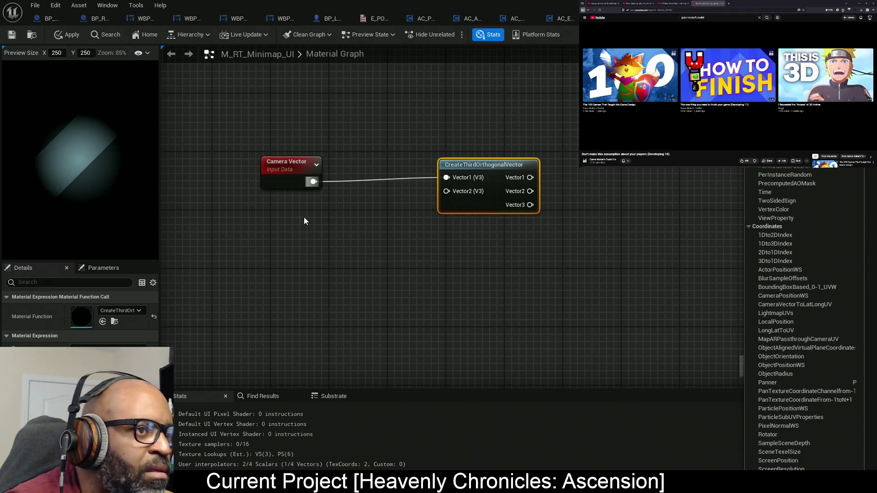
{"action": "left_click", "coordinate": [299, 216]}
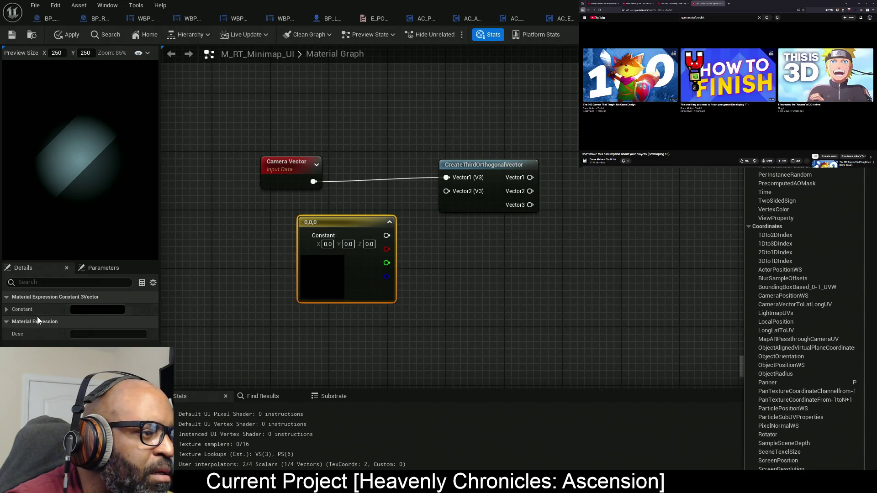
{"action": "left_click", "coordinate": [370, 244]}
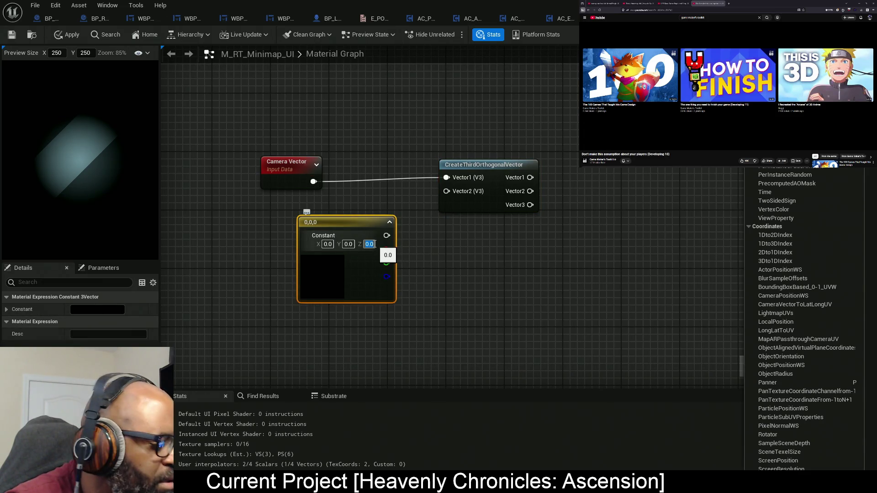
{"action": "type", "text": "1"}
{"action": "key", "text": "Return"}
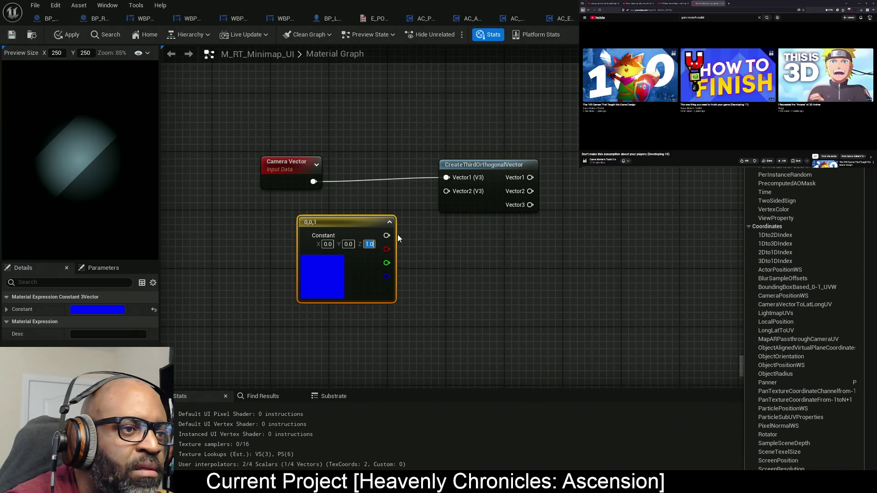
{"action": "left_click_drag", "start_coordinate": [387, 235], "coordinate": [452, 190]}
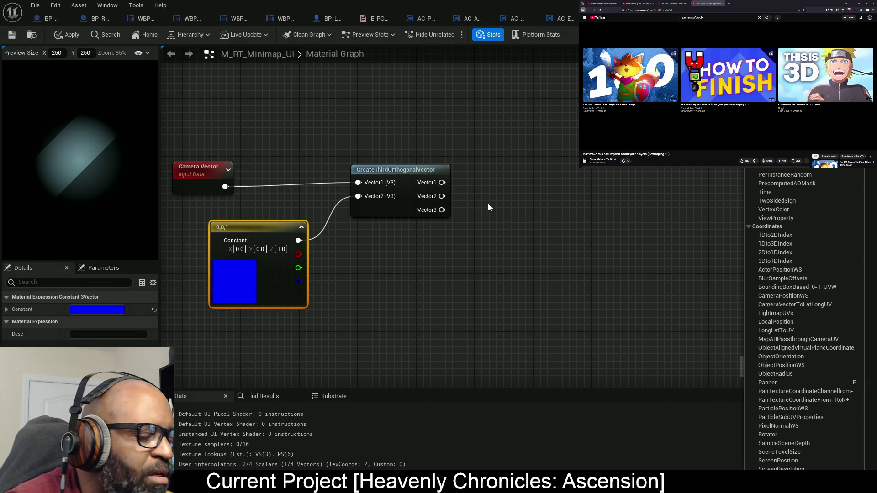
- Preview the CreateThirdOrthogonalVector output and reposition the Camera Vector and 0,0,1 constant nodes
{"action": "right_click", "coordinate": [410, 212]}
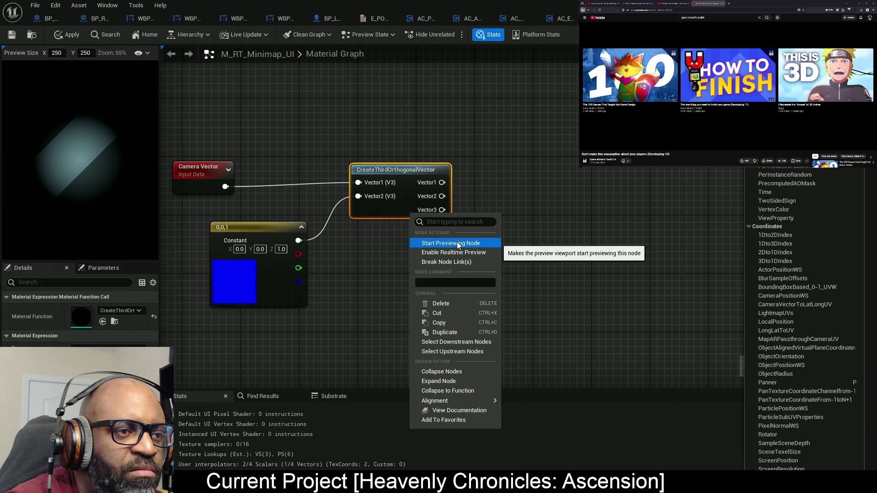
{"action": "left_click", "coordinate": [457, 243]}
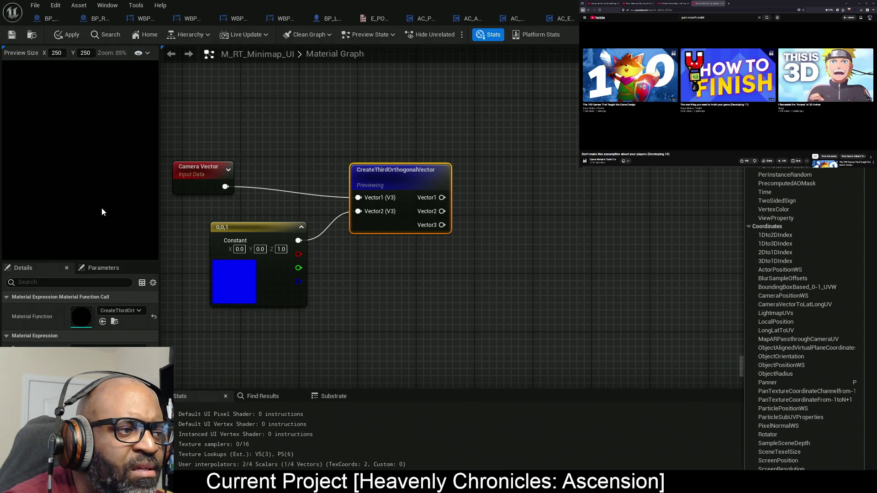
{"action": "key", "text": "Home"}
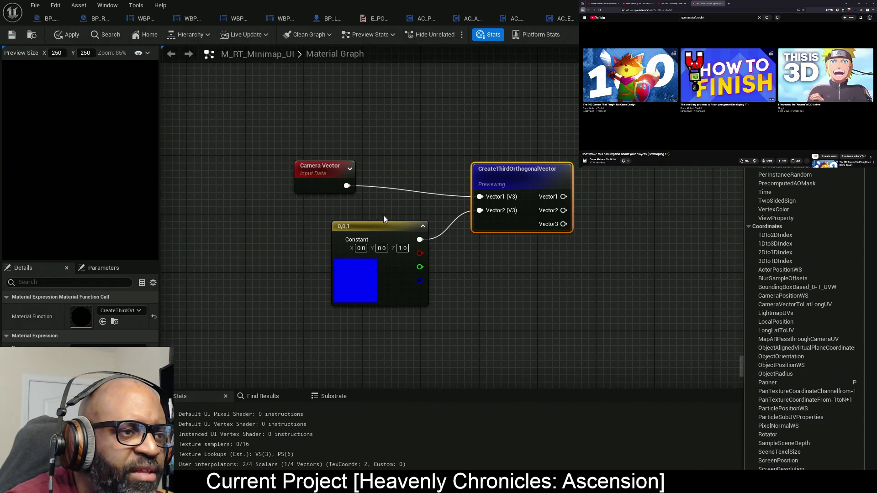
{"action": "left_click_drag", "start_coordinate": [306, 180], "coordinate": [294, 189]}
{"action": "left_click_drag", "start_coordinate": [384, 272], "coordinate": [399, 265]}
{"action": "key", "text": "Home"}
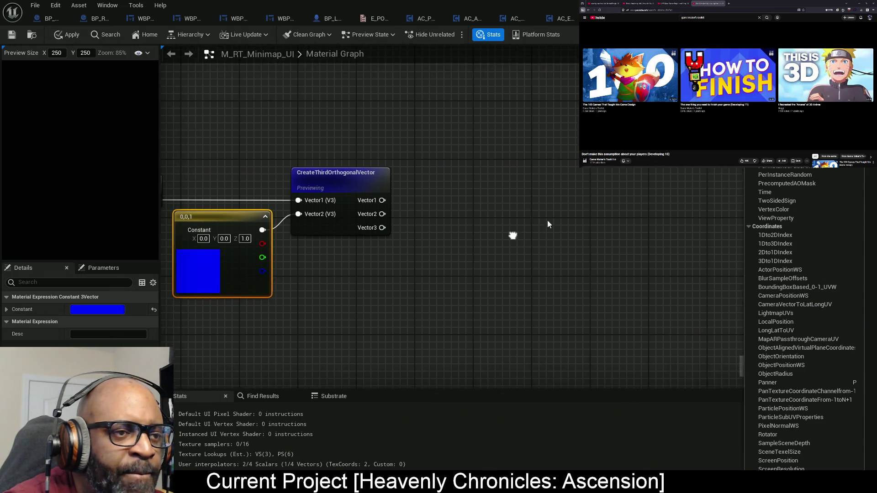
{"action": "left_click", "coordinate": [497, 162]}
- Add a Lerp node with CreateThirdOrthogonalVector's Vector1 driving its Alpha, and preview it
{"action": "left_click", "coordinate": [484, 146]}
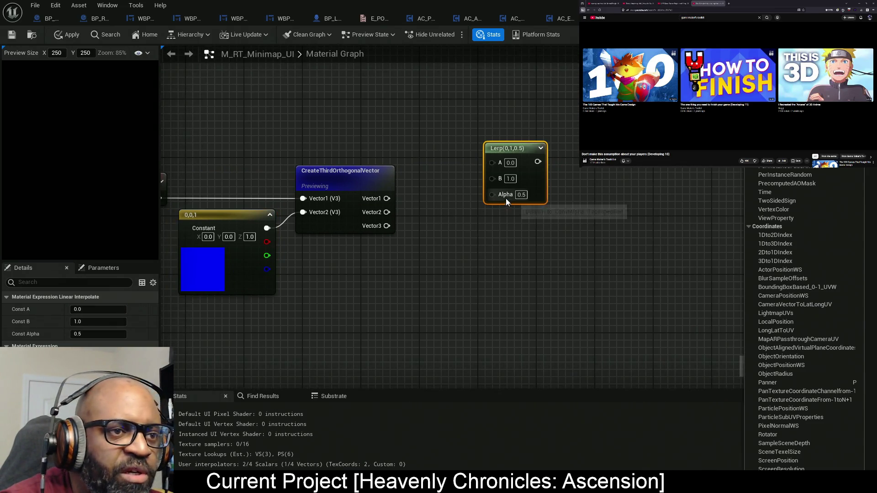
{"action": "left_click_drag", "start_coordinate": [504, 195], "coordinate": [388, 226]}
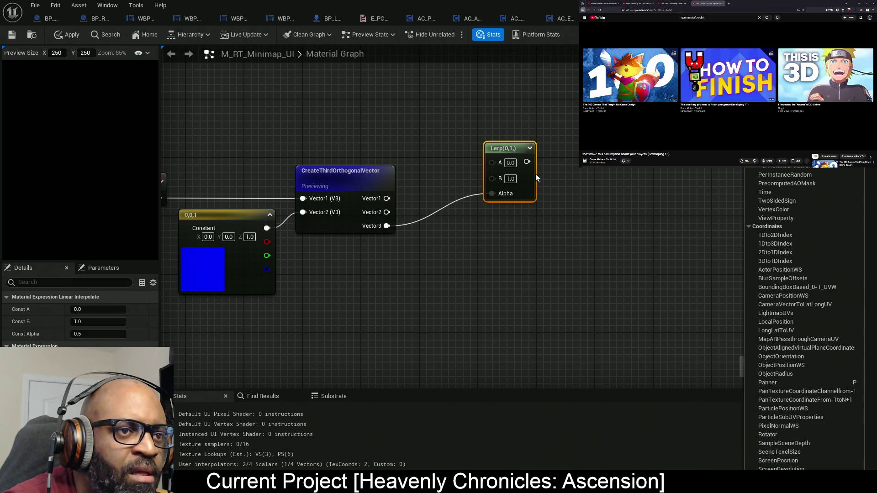
{"action": "mouse_move", "coordinate": [524, 183]}
{"action": "left_mouse_down"}
{"action": "mouse_move", "coordinate": [526, 155]}
{"action": "mouse_move", "coordinate": [580, 179]}
{"action": "mouse_move", "coordinate": [460, 231]}
{"action": "left_mouse_up"}
{"action": "right_click", "coordinate": [525, 181]}
{"action": "left_click", "coordinate": [555, 206]}
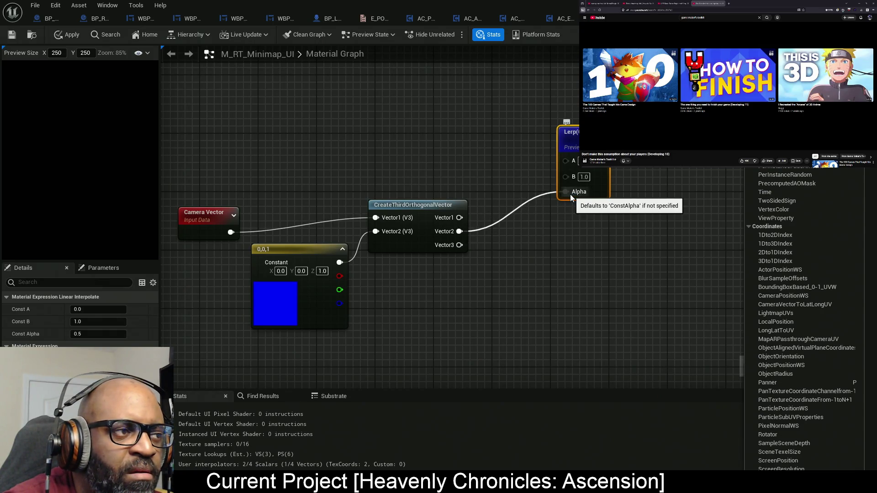
{"action": "mouse_move", "coordinate": [570, 193]}
{"action": "left_mouse_down"}
{"action": "mouse_move", "coordinate": [445, 223]}
{"action": "mouse_move", "coordinate": [452, 218]}
{"action": "left_mouse_up"}
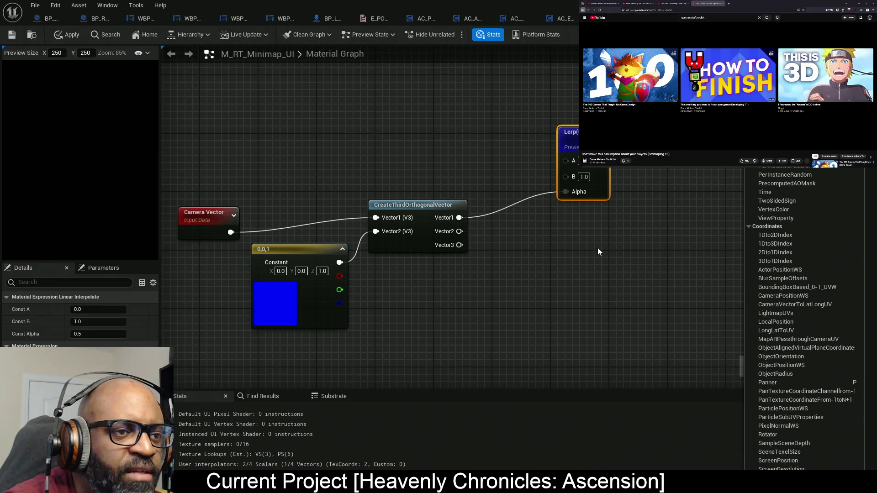
{"action": "left_click_drag", "start_coordinate": [591, 203], "coordinate": [416, 210]}
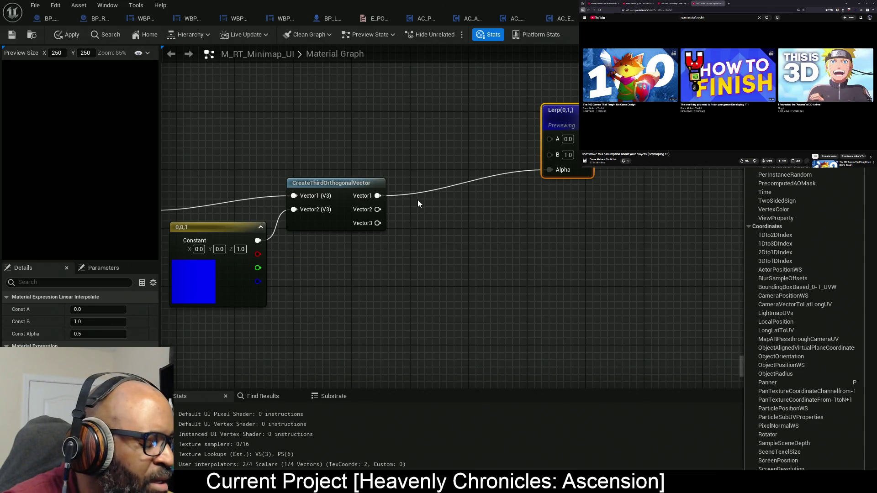
{"action": "left_click_drag", "start_coordinate": [535, 168], "coordinate": [492, 181]}
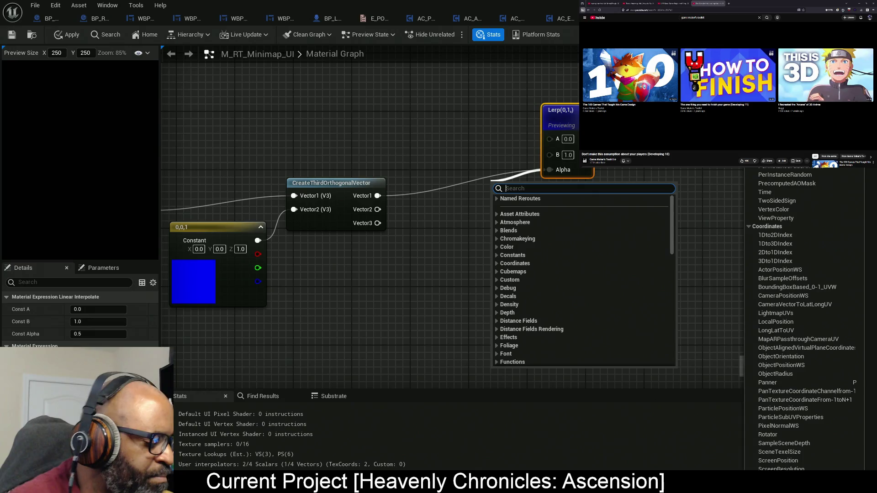
- Insert a ComponentMask fed by Vector3 into the Lerp Alpha and preview it
{"action": "type", "text": "compon"}
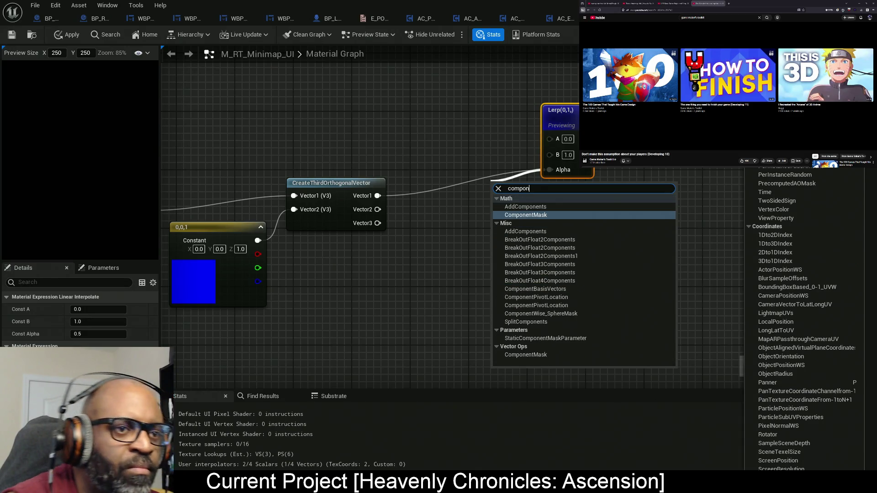
{"action": "left_click", "coordinate": [525, 215]}
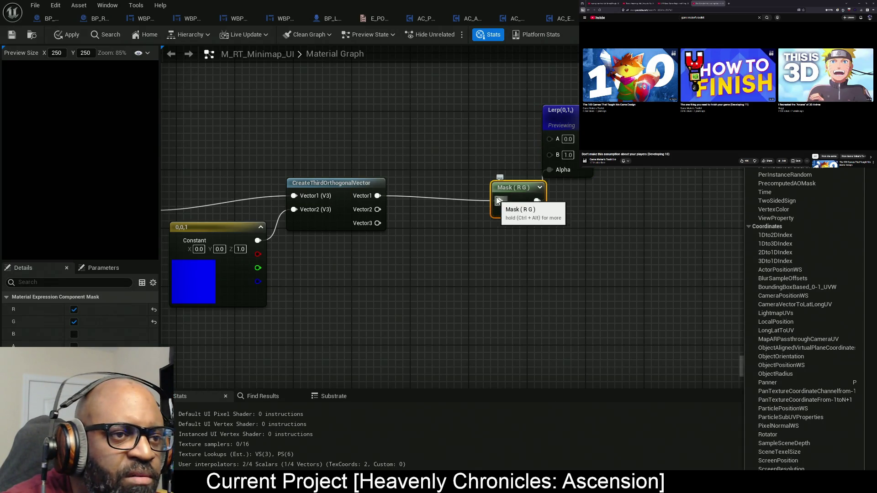
{"action": "left_click_drag", "start_coordinate": [518, 204], "coordinate": [488, 200]}
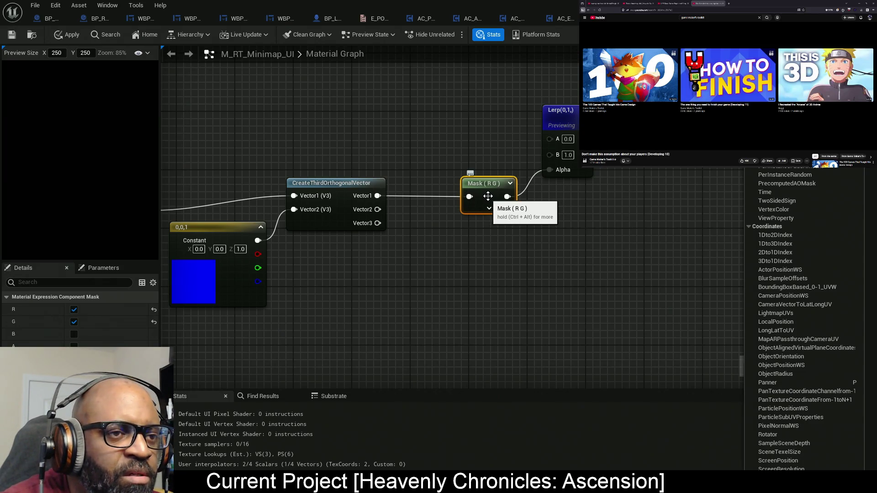
{"action": "left_click_drag", "start_coordinate": [469, 196], "coordinate": [377, 223]}
{"action": "right_click", "coordinate": [492, 197]}
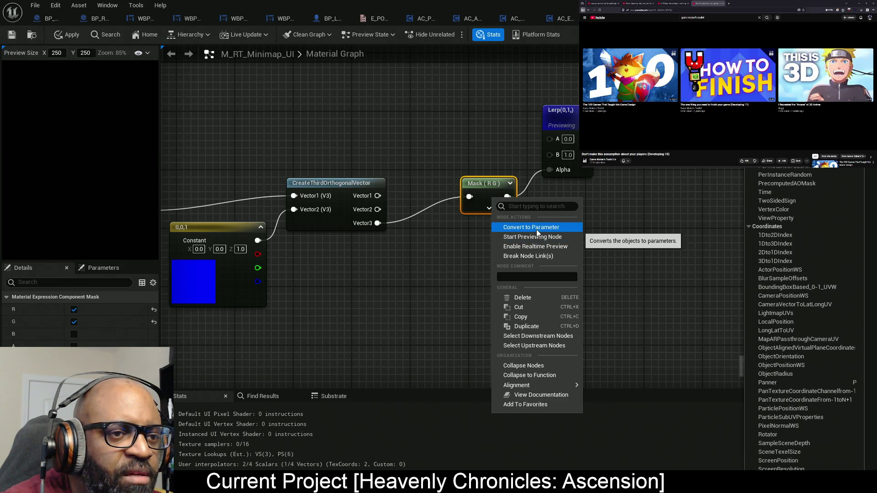
{"action": "left_click", "coordinate": [536, 237]}
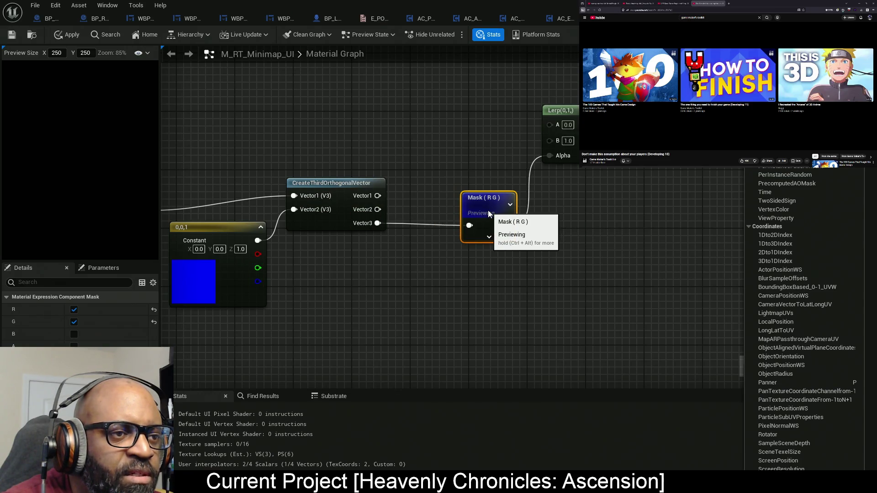
- Try different Mask channel combinations, leaving R and G checked
{"action": "left_click", "coordinate": [74, 334]}
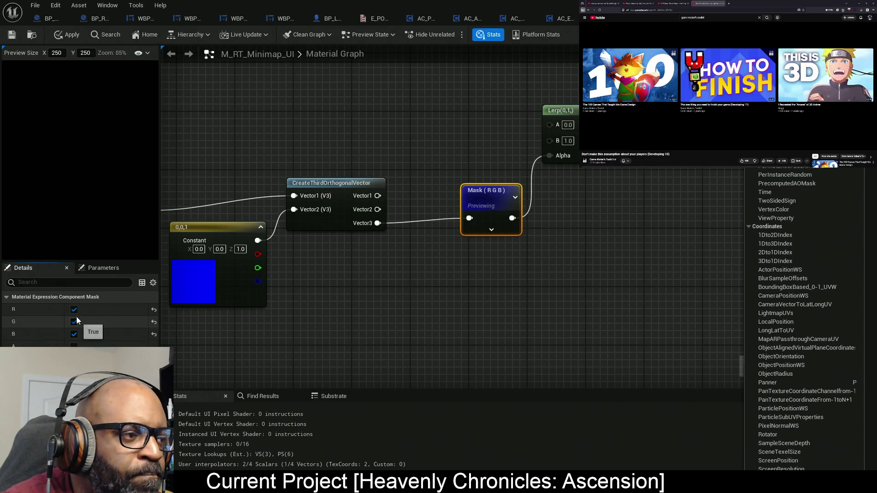
{"action": "left_click", "coordinate": [74, 321]}
{"action": "left_click", "coordinate": [75, 310]}
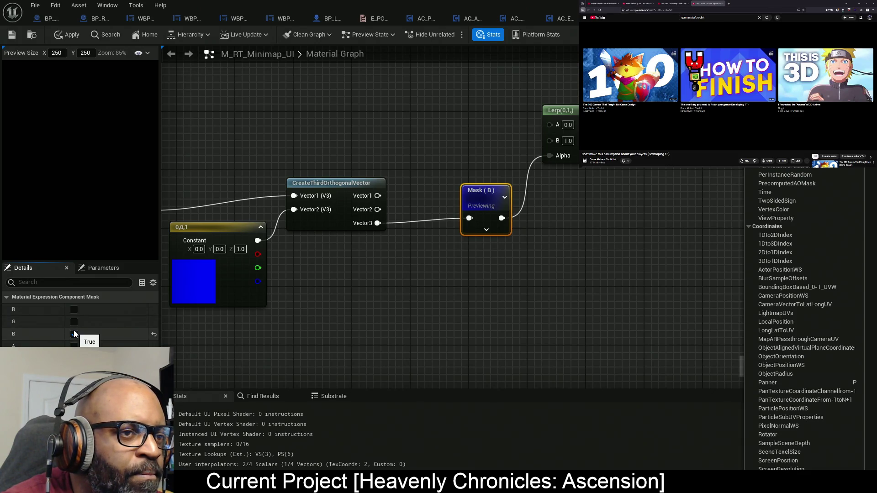
{"action": "left_click", "coordinate": [74, 322]}
{"action": "left_click", "coordinate": [74, 334]}
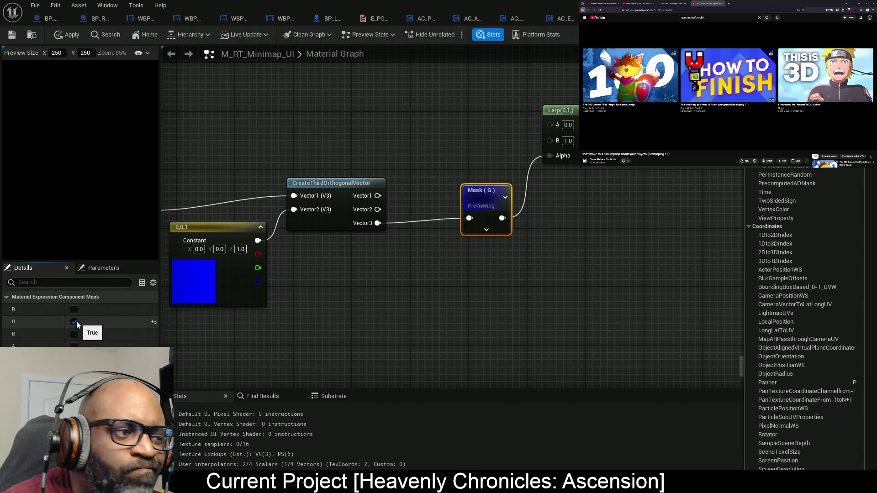
{"action": "left_click", "coordinate": [75, 322]}
{"action": "left_click", "coordinate": [74, 309]}
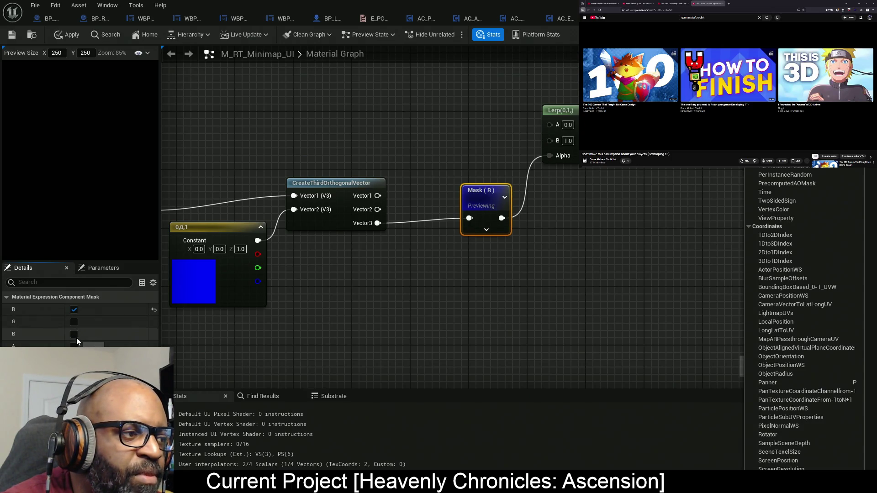
{"action": "left_click", "coordinate": [74, 310]}
{"action": "left_click_drag", "start_coordinate": [384, 312], "coordinate": [523, 299]}
{"action": "left_click", "coordinate": [74, 309]}
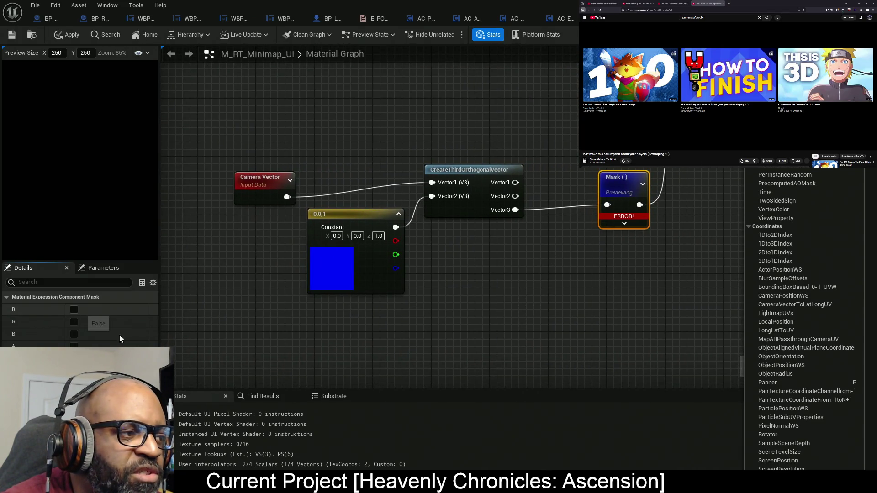
{"action": "left_click", "coordinate": [74, 322]}
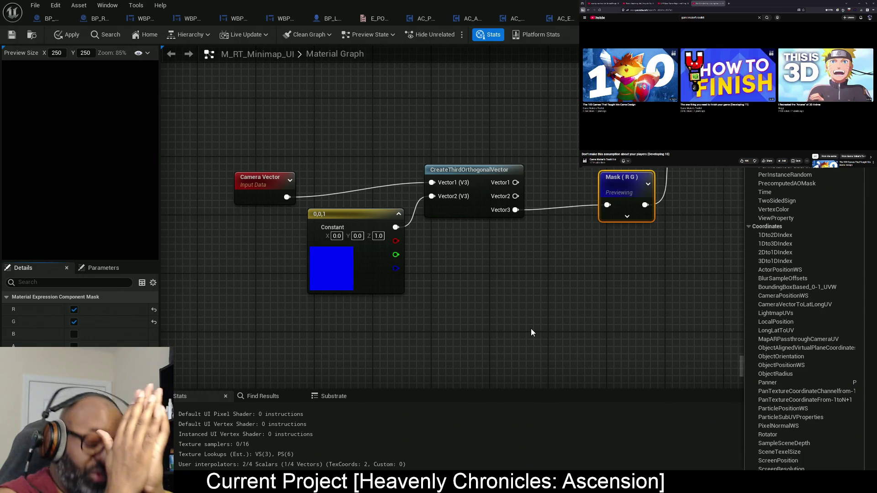
- Insert a World Space to View Space TransformVector after Camera Vector, feeding Vector1
{"action": "mouse_move", "coordinate": [513, 333]}
{"action": "left_mouse_down"}
{"action": "mouse_move", "coordinate": [420, 333]}
{"action": "mouse_move", "coordinate": [420, 191]}
{"action": "mouse_move", "coordinate": [338, 179]}
{"action": "mouse_move", "coordinate": [453, 176]}
{"action": "left_mouse_up"}
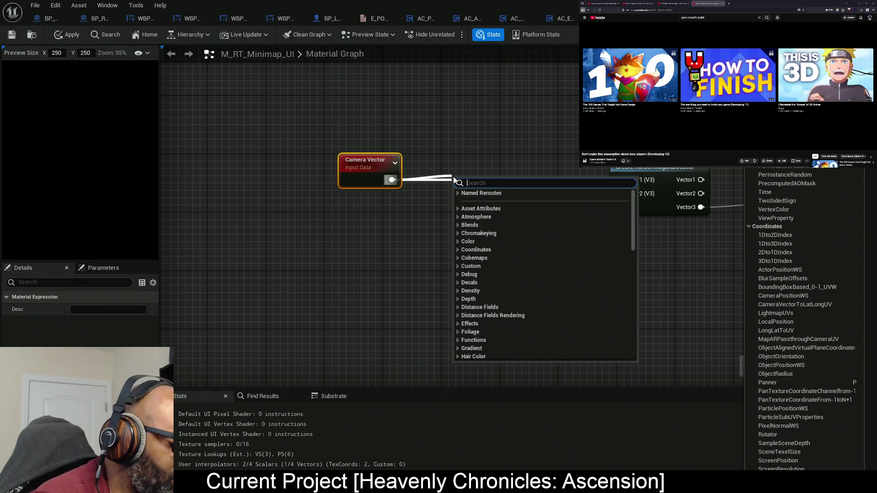
{"action": "type", "text": "transform"}
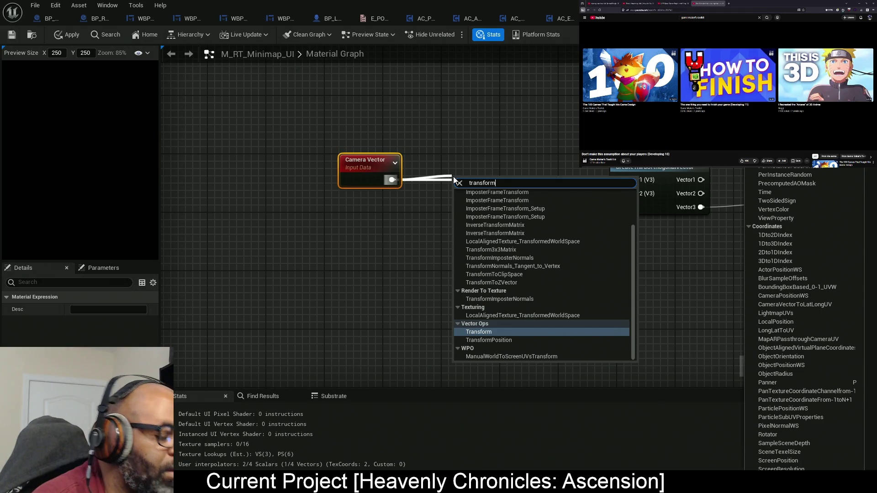
{"action": "left_click", "coordinate": [503, 332]}
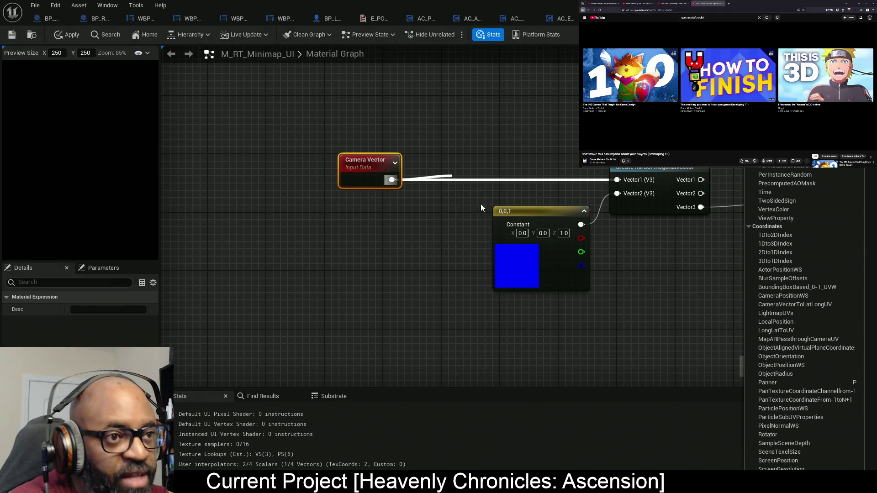
{"action": "left_click_drag", "start_coordinate": [477, 191], "coordinate": [452, 169]}
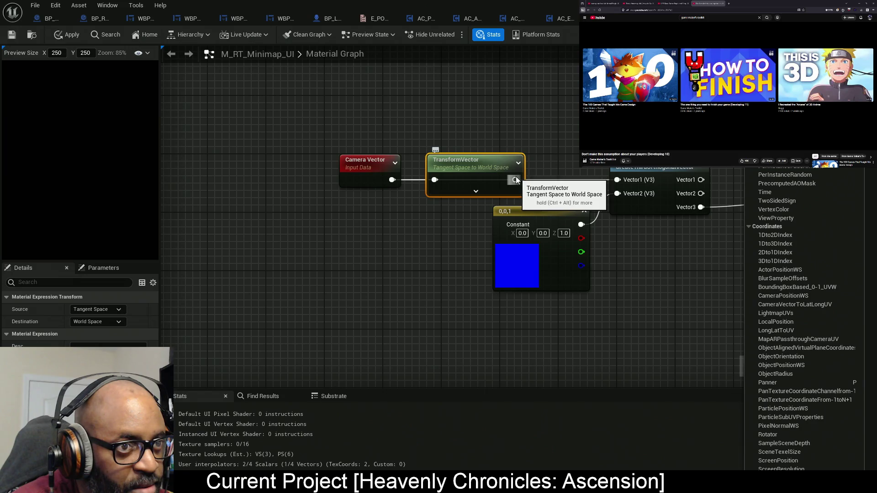
{"action": "left_click_drag", "start_coordinate": [515, 179], "coordinate": [625, 180]}
{"action": "left_click", "coordinate": [98, 309]}
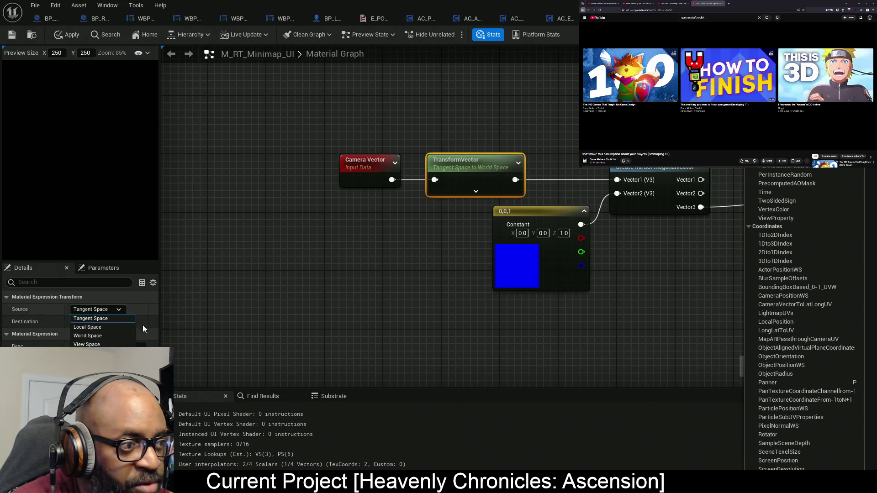
{"action": "left_click", "coordinate": [106, 336]}
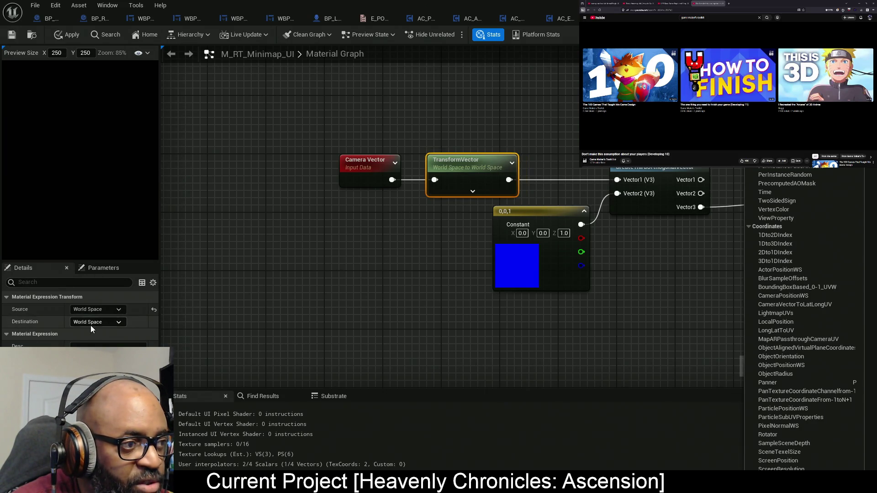
{"action": "left_click", "coordinate": [93, 322]}
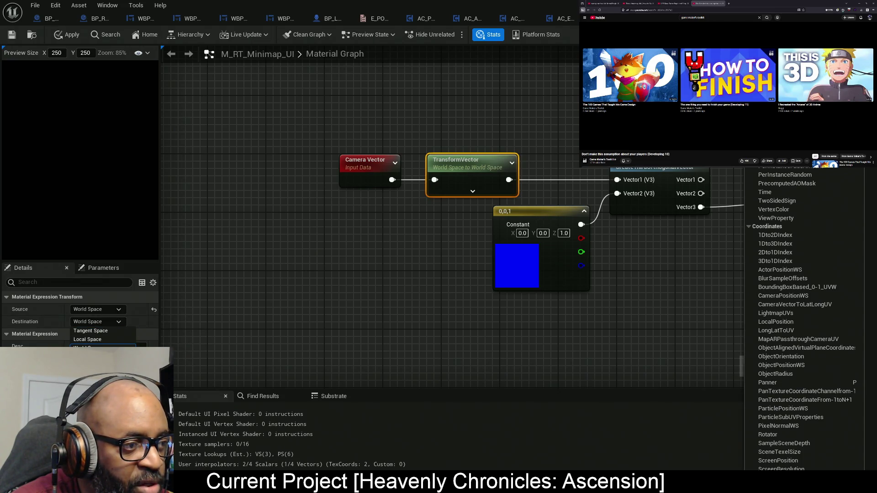
{"action": "left_click", "coordinate": [98, 357]}
- Set the Mask node to pass only the B channel
{"action": "left_click_drag", "start_coordinate": [456, 221], "coordinate": [278, 218]}
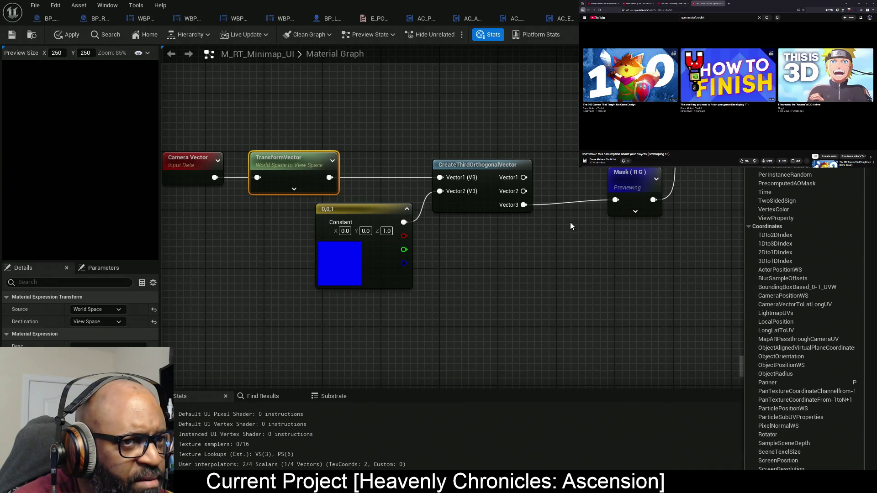
{"action": "left_click", "coordinate": [632, 186]}
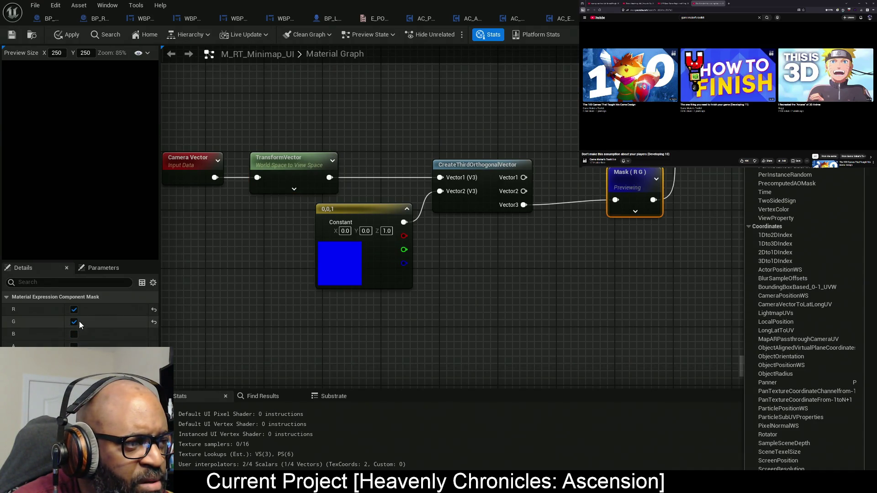
{"action": "left_click", "coordinate": [74, 321]}
{"action": "left_click", "coordinate": [74, 322]}
{"action": "left_click", "coordinate": [74, 334]}
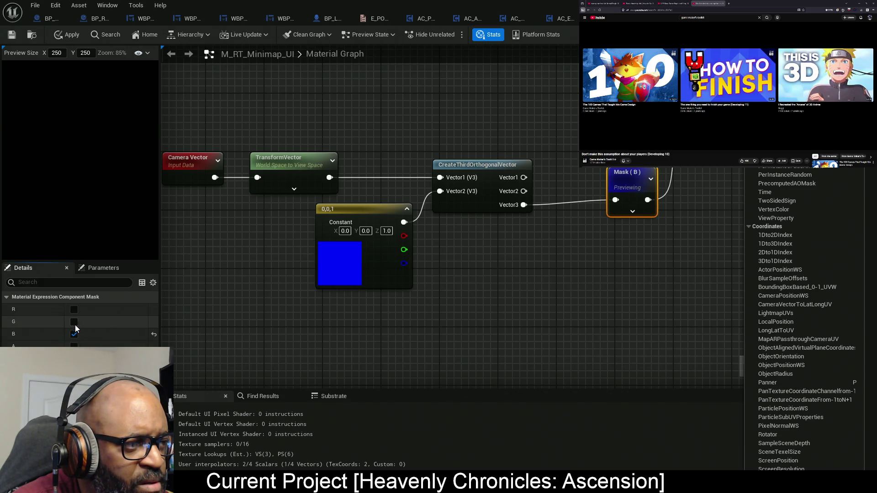
{"action": "left_click", "coordinate": [74, 310]}
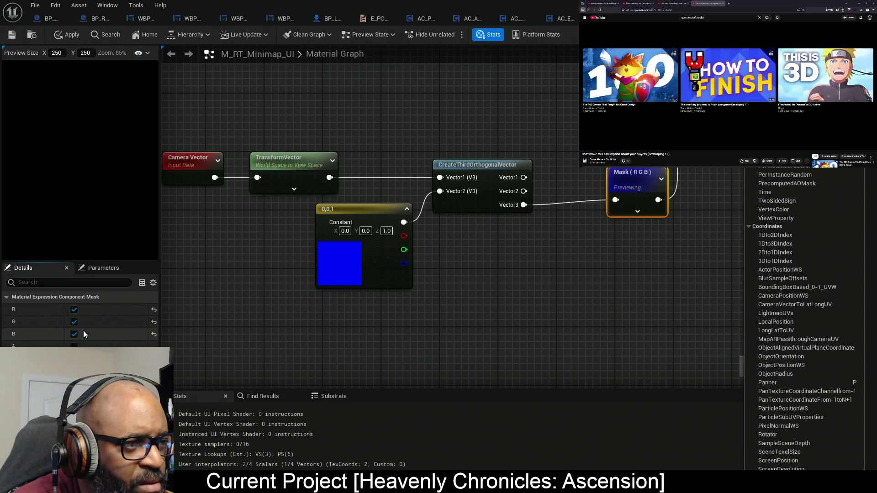
{"action": "left_click", "coordinate": [74, 322]}
{"action": "left_click", "coordinate": [74, 310]}
{"action": "left_click", "coordinate": [74, 311]}
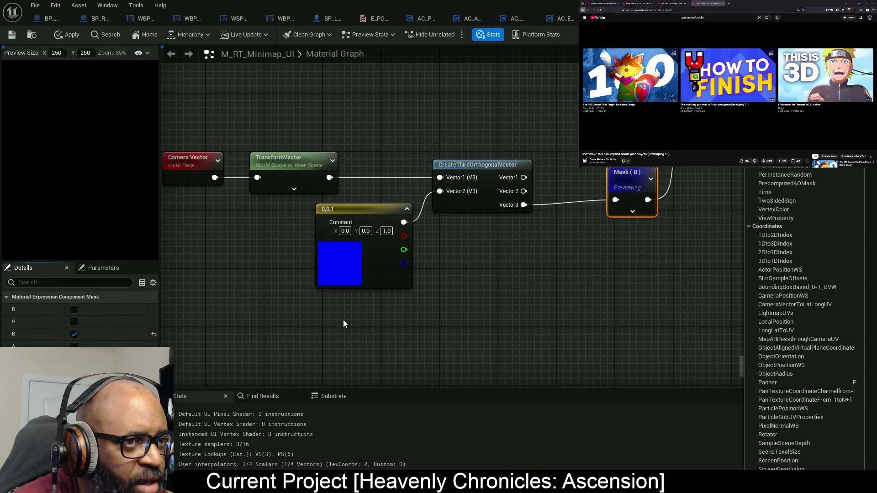
- Preview TransformVector, then Camera Vector, and filter the Palette by 'vector'
{"action": "right_click", "coordinate": [360, 166]}
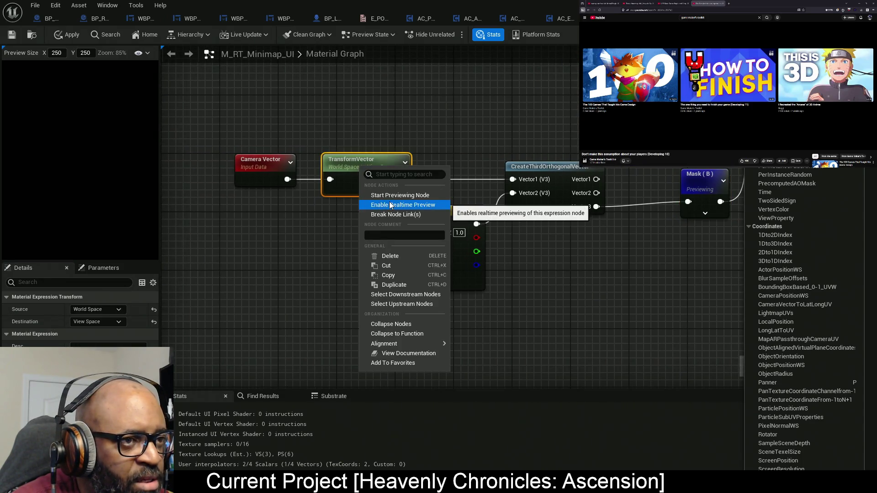
{"action": "left_click", "coordinate": [375, 196]}
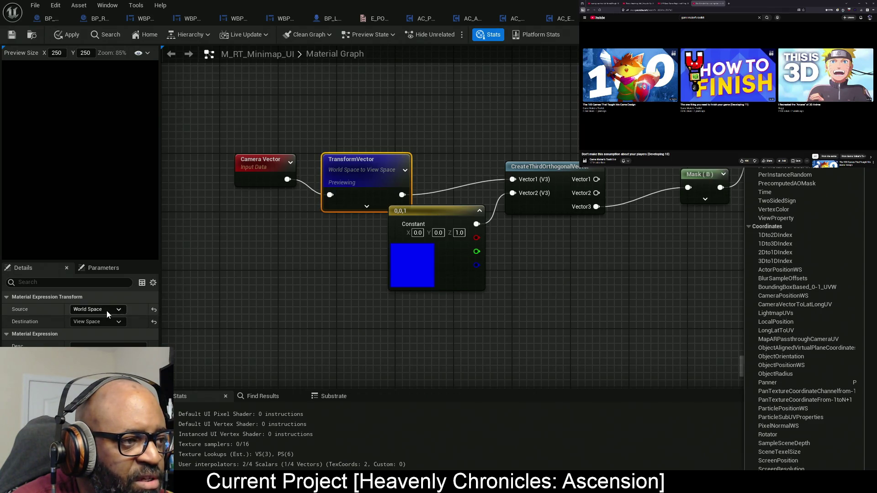
{"action": "right_click", "coordinate": [266, 179]}
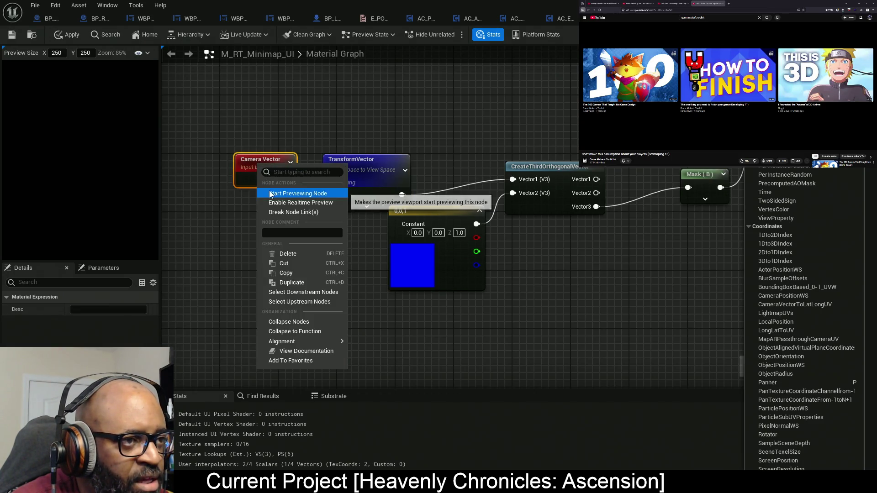
{"action": "left_click", "coordinate": [274, 191]}
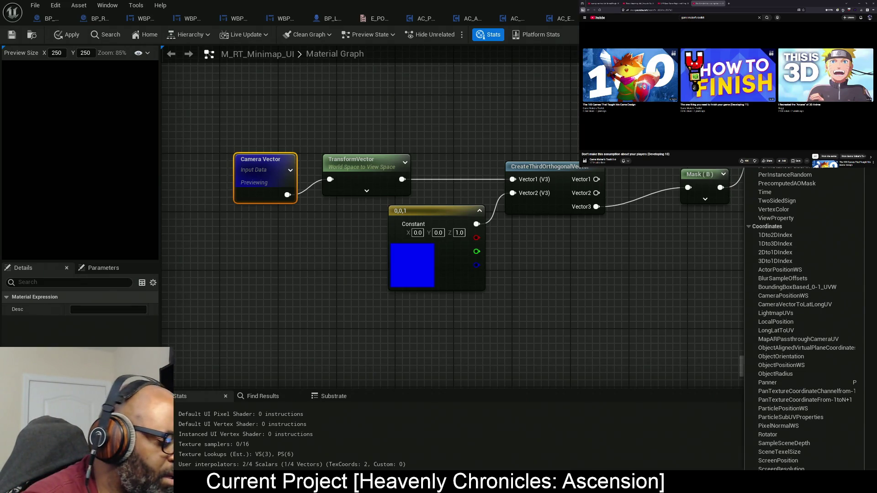
{"action": "type", "text": "vector"}
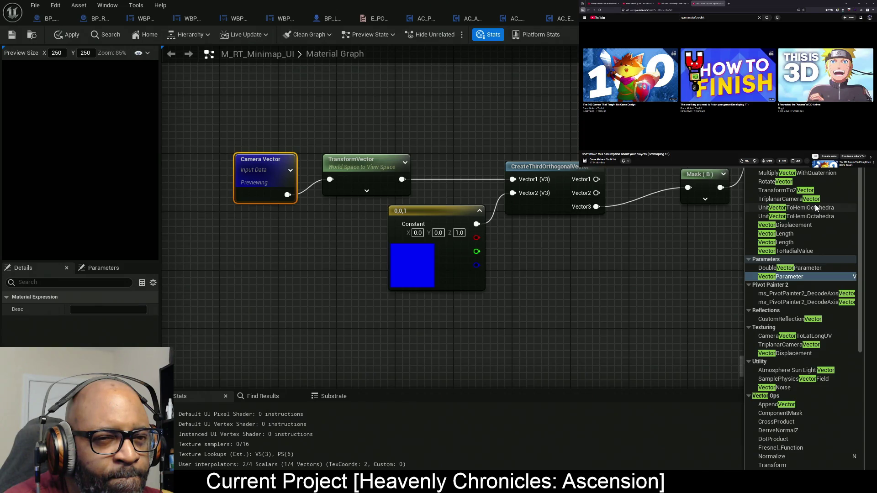
{"action": "scroll", "coordinate": [815, 204], "scroll_direction": "up", "scroll_amount": 5}
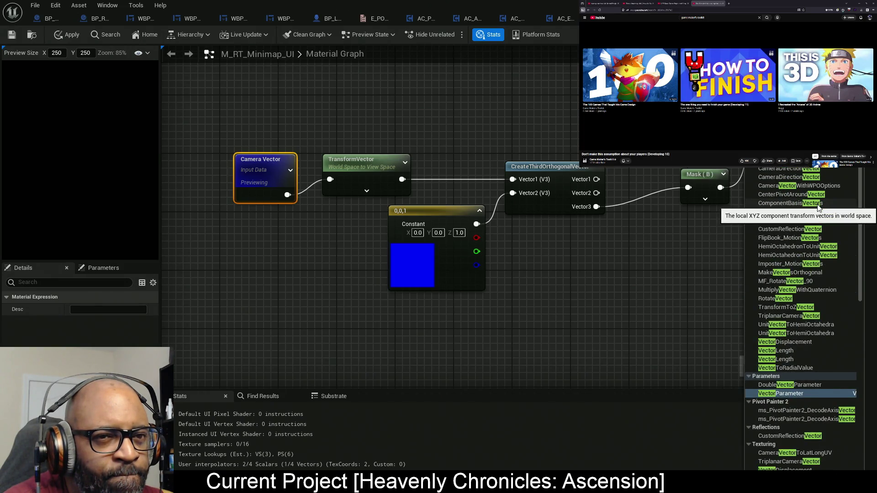
{"action": "scroll", "coordinate": [817, 206], "scroll_direction": "up", "scroll_amount": 3}
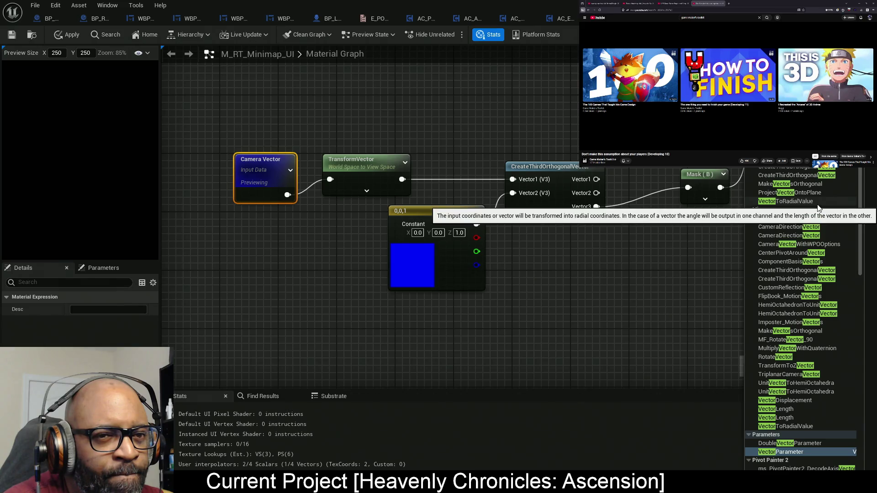
{"action": "scroll", "coordinate": [818, 208], "scroll_direction": "up", "scroll_amount": 1}
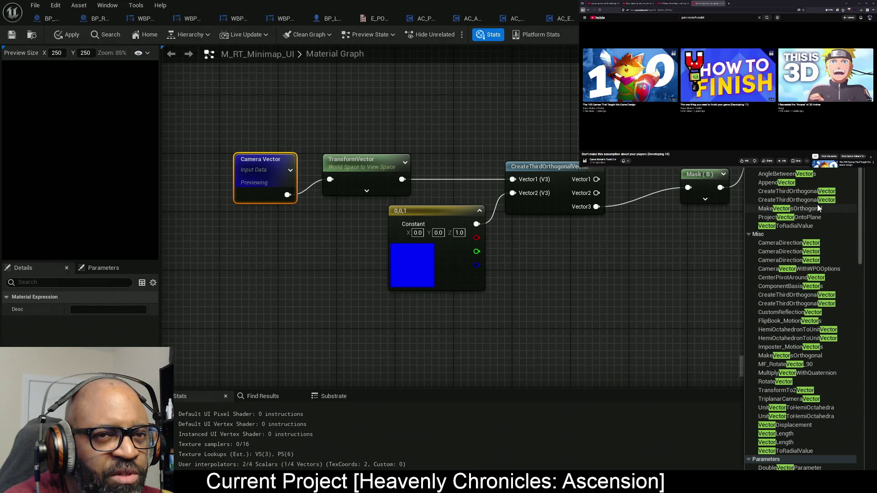
{"action": "scroll", "coordinate": [817, 204], "scroll_direction": "down", "scroll_amount": 8}
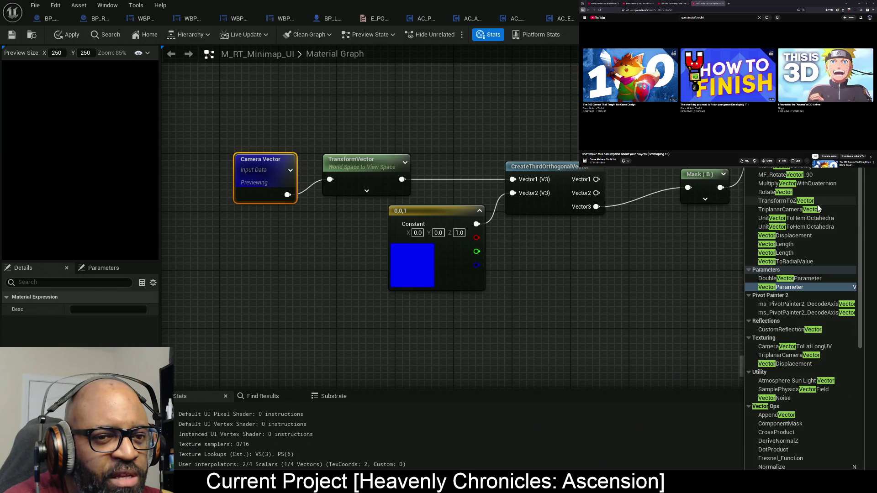
{"action": "scroll", "coordinate": [817, 205], "scroll_direction": "down", "scroll_amount": 9}
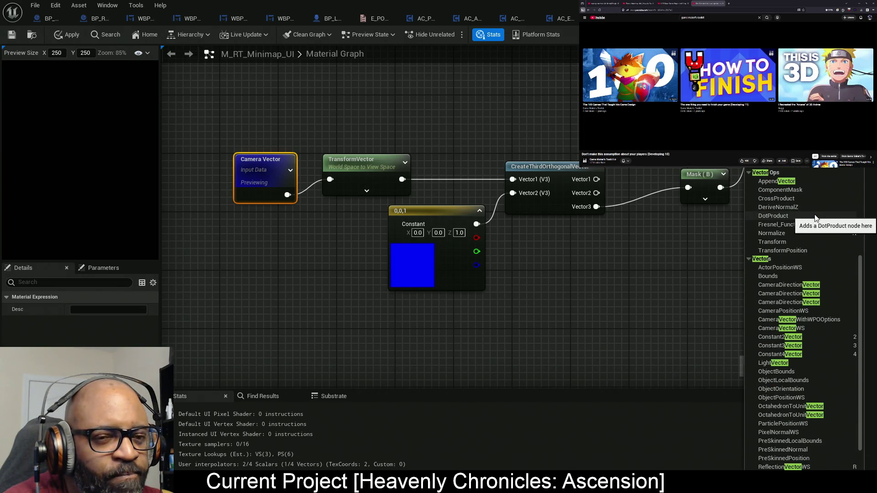
{"action": "scroll", "coordinate": [816, 217], "scroll_direction": "down", "scroll_amount": 2}
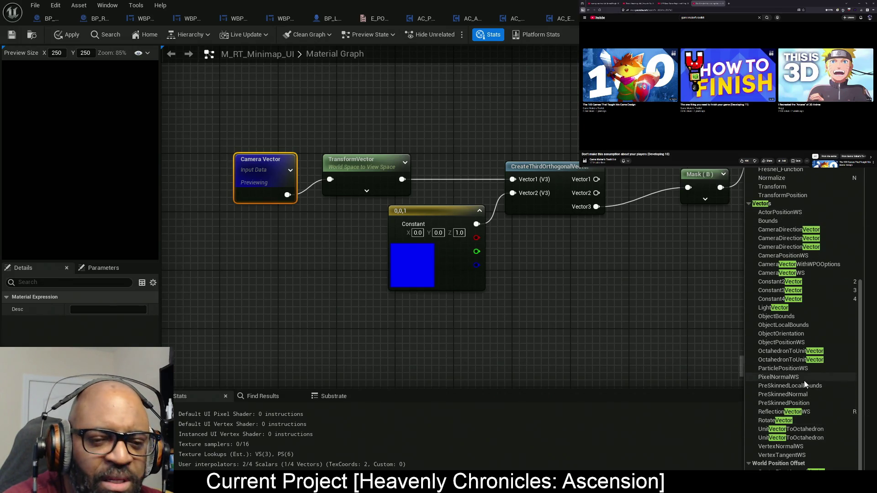
{"action": "scroll", "coordinate": [803, 375], "scroll_direction": "up", "scroll_amount": 1}
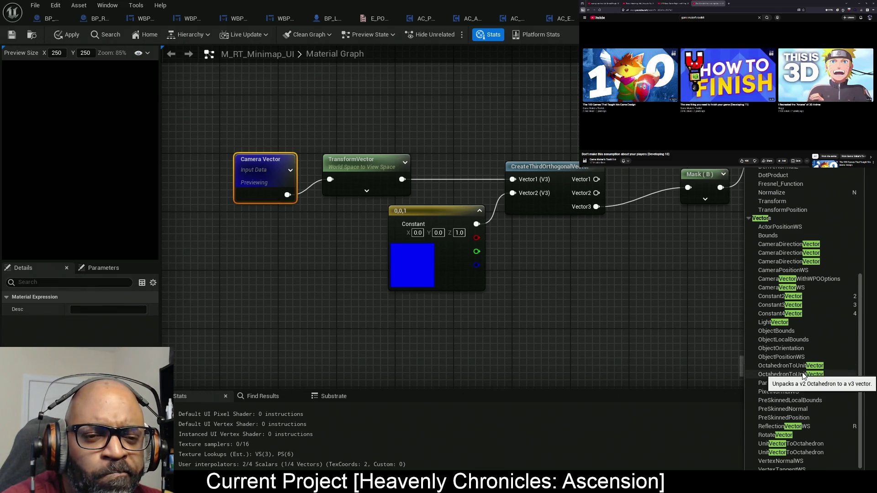
{"action": "scroll", "coordinate": [803, 375], "scroll_direction": "up", "scroll_amount": 4}
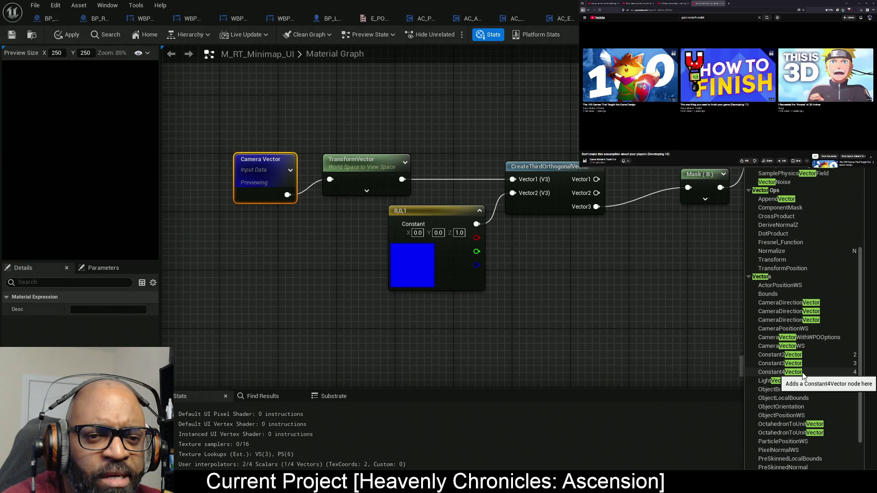
{"action": "scroll", "coordinate": [791, 301], "scroll_direction": "up", "scroll_amount": 5}
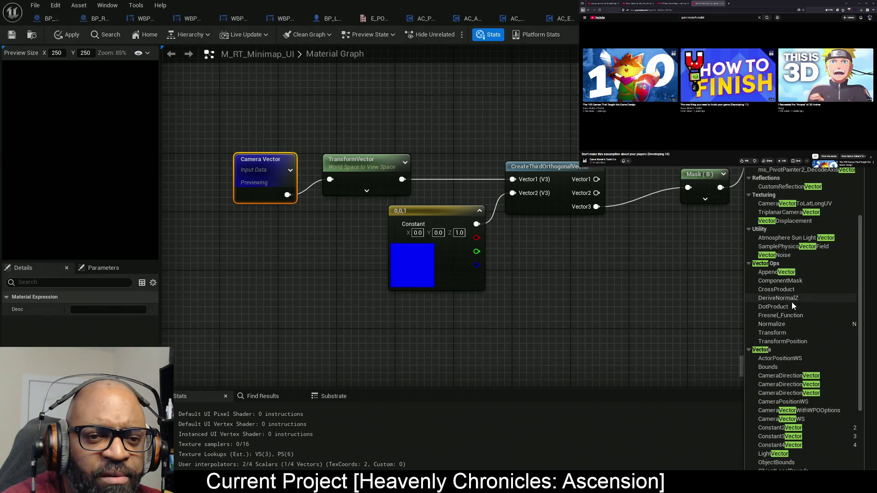
{"action": "scroll", "coordinate": [791, 303], "scroll_direction": "up", "scroll_amount": 3}
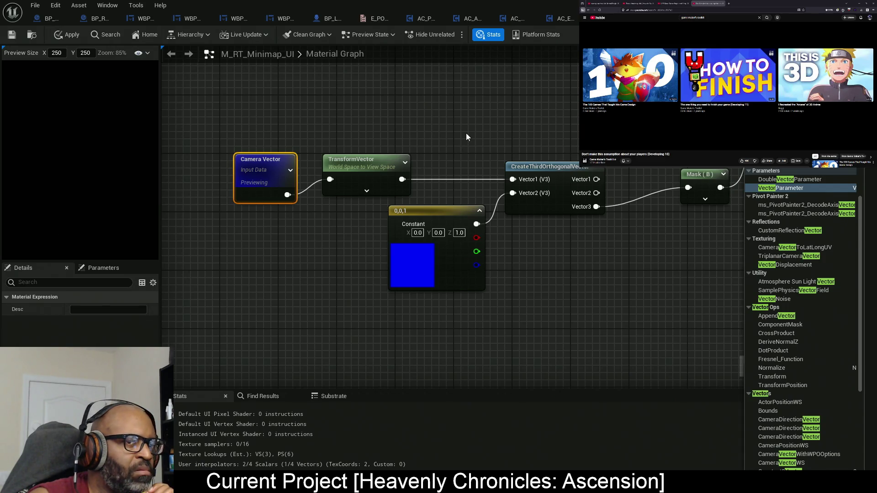
- Deselect all nodes and review the Material Details: User Interface domain, Translucent blend mode
{"action": "left_click_drag", "start_coordinate": [466, 137], "coordinate": [355, 163]}
{"action": "scroll", "coordinate": [513, 226], "scroll_direction": "down", "scroll_amount": 5}
{"action": "left_click", "coordinate": [513, 227]}
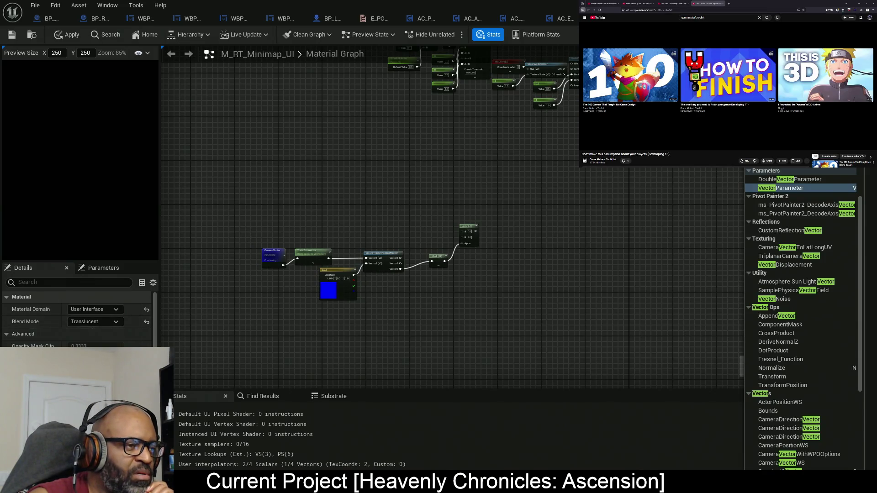
{"action": "scroll", "coordinate": [18, 338], "scroll_direction": "down", "scroll_amount": 1}
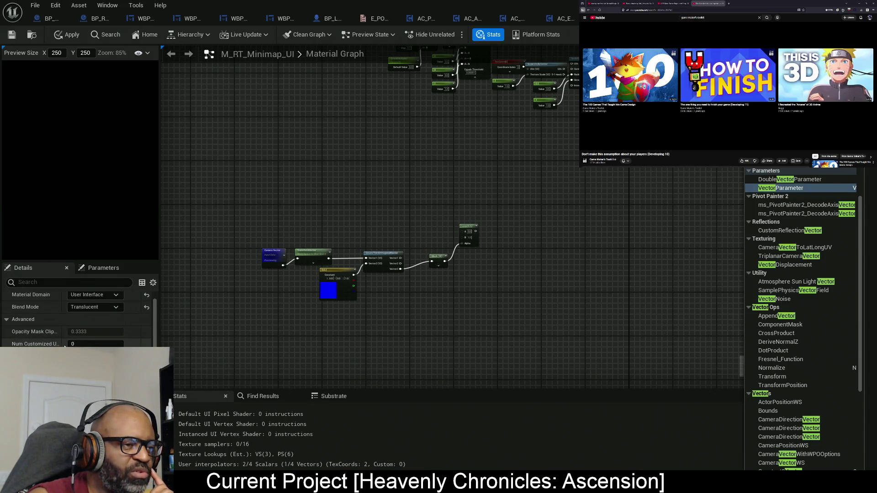
{"action": "scroll", "coordinate": [77, 320], "scroll_direction": "down", "scroll_amount": 5}
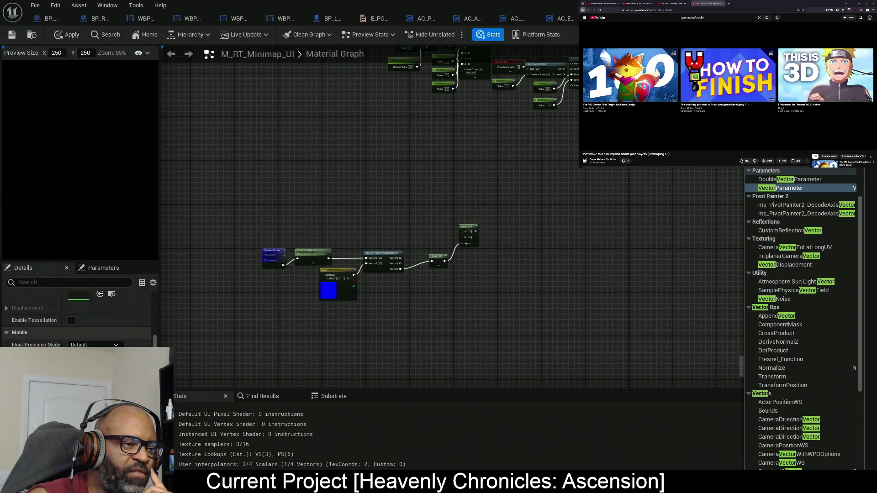
{"action": "scroll", "coordinate": [77, 317], "scroll_direction": "up", "scroll_amount": 6}
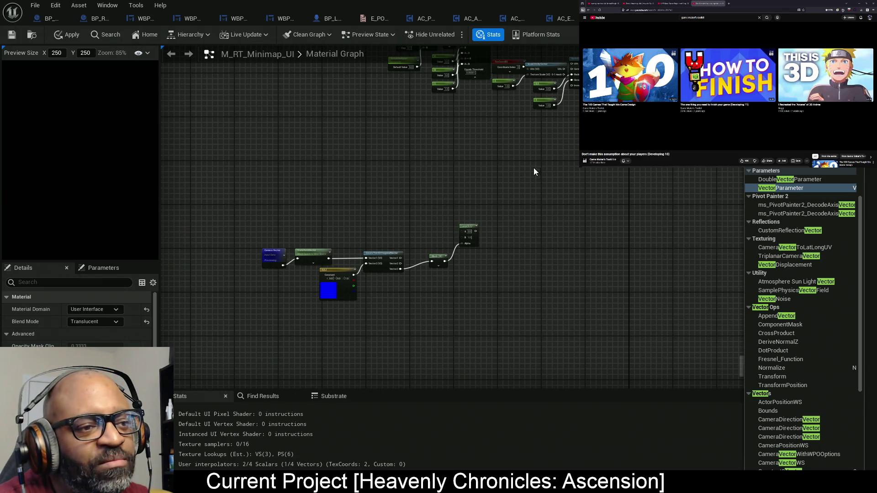
- Delete the Camera Vector, TransformVector, constant, CreateThirdOrthogonalVector and Mask nodes, then frame the result node
{"action": "mouse_move", "coordinate": [534, 169]}
{"action": "left_mouse_down"}
{"action": "mouse_move", "coordinate": [383, 276]}
{"action": "mouse_move", "coordinate": [215, 241]}
{"action": "mouse_move", "coordinate": [299, 211]}
{"action": "mouse_move", "coordinate": [499, 202]}
{"action": "mouse_move", "coordinate": [192, 296]}
{"action": "mouse_move", "coordinate": [270, 267]}
{"action": "mouse_move", "coordinate": [527, 120]}
{"action": "mouse_move", "coordinate": [528, 171]}
{"action": "mouse_move", "coordinate": [187, 349]}
{"action": "left_mouse_up"}
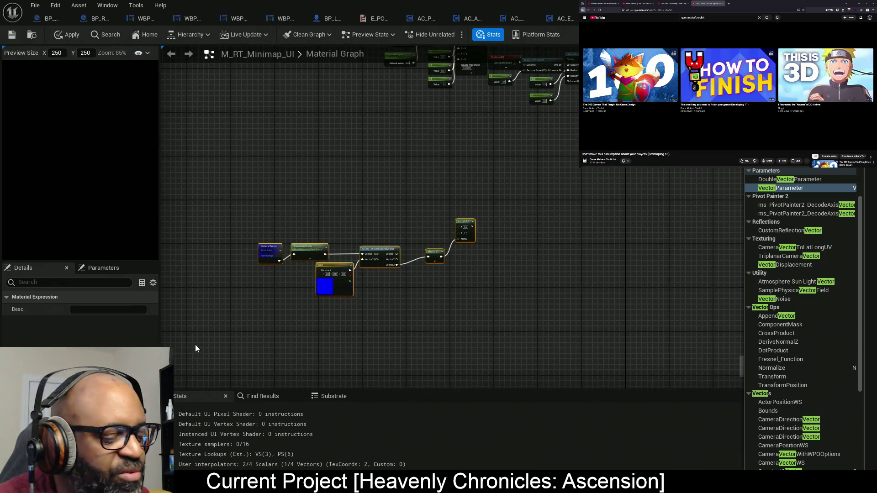
{"action": "key", "text": "Delete"}
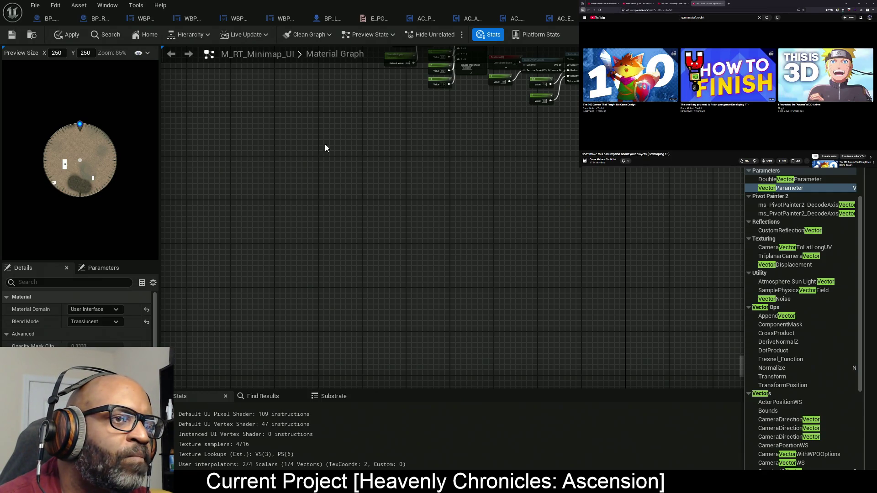
{"action": "mouse_move", "coordinate": [325, 144]}
{"action": "left_mouse_down"}
{"action": "mouse_move", "coordinate": [267, 225]}
{"action": "mouse_move", "coordinate": [542, 203]}
{"action": "mouse_move", "coordinate": [499, 250]}
{"action": "left_mouse_up"}
{"action": "scroll", "coordinate": [498, 249], "scroll_direction": "up", "scroll_amount": 6}
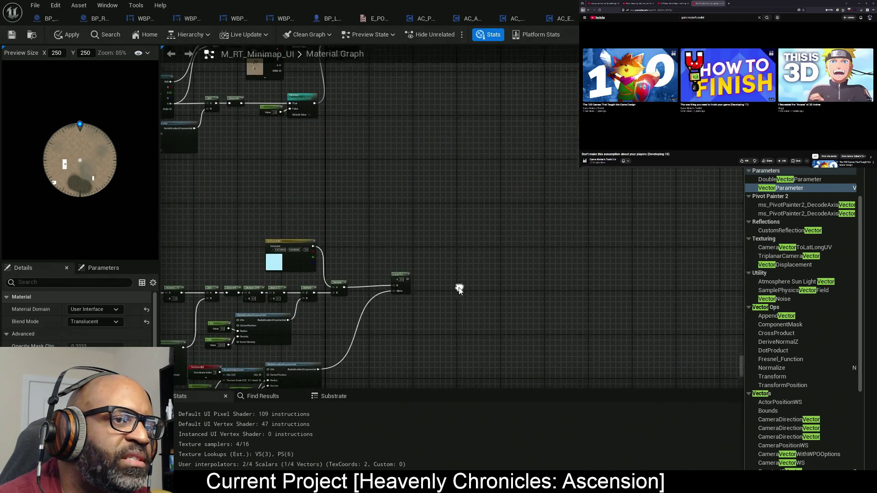
{"action": "left_click_drag", "start_coordinate": [465, 79], "coordinate": [338, 281]}
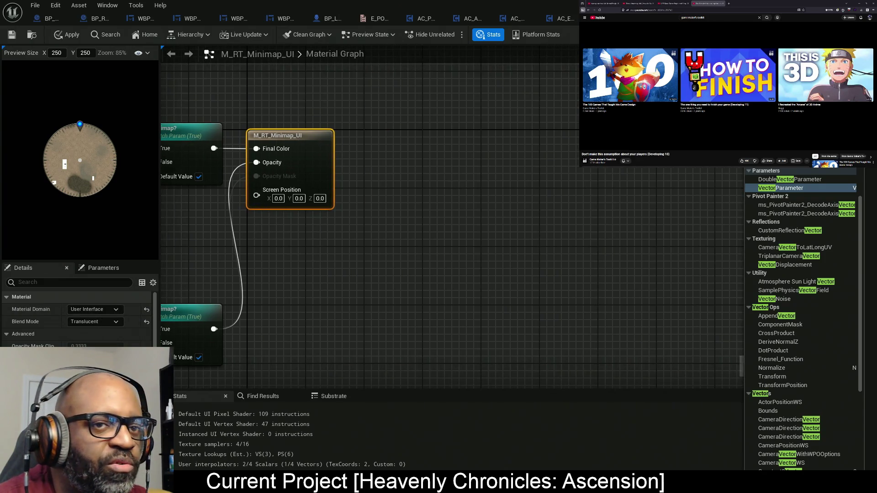
{"action": "right_click", "coordinate": [443, 194]}
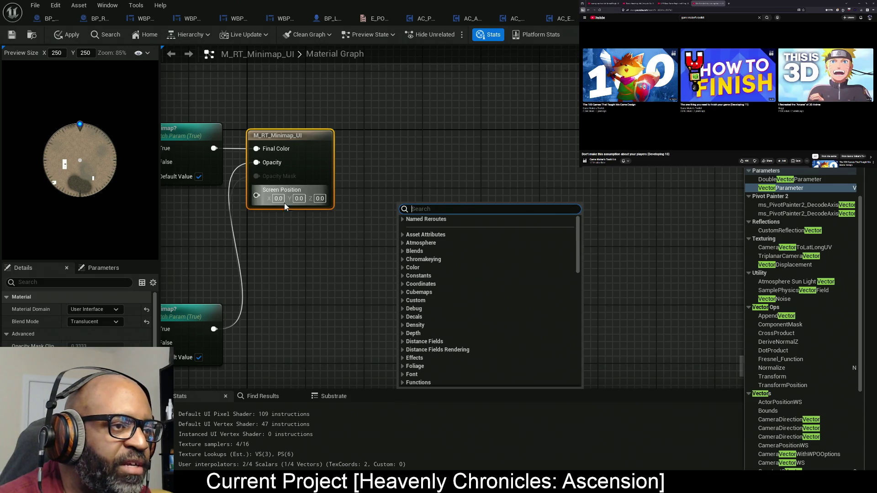
{"action": "left_click", "coordinate": [397, 192]}
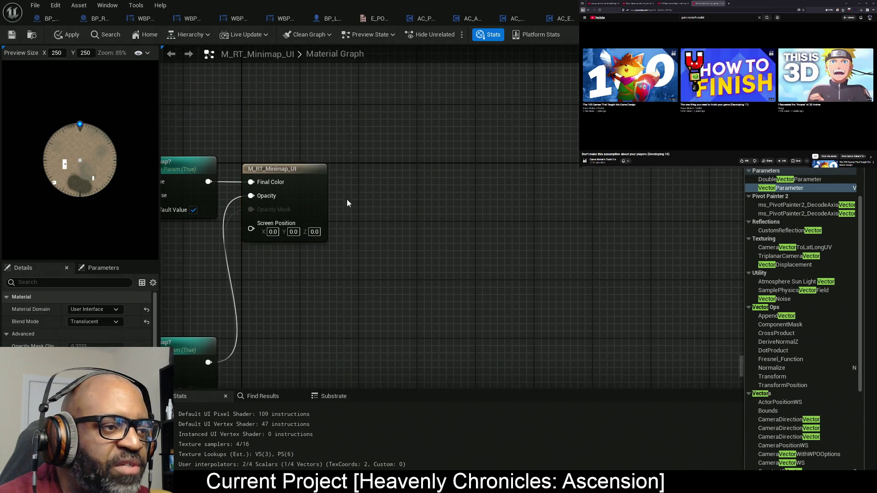
{"action": "mouse_move", "coordinate": [350, 115]}
{"action": "left_mouse_down"}
{"action": "mouse_move", "coordinate": [246, 329]}
{"action": "mouse_move", "coordinate": [231, 332]}
{"action": "mouse_move", "coordinate": [237, 265]}
{"action": "mouse_move", "coordinate": [229, 257]}
{"action": "left_mouse_up"}
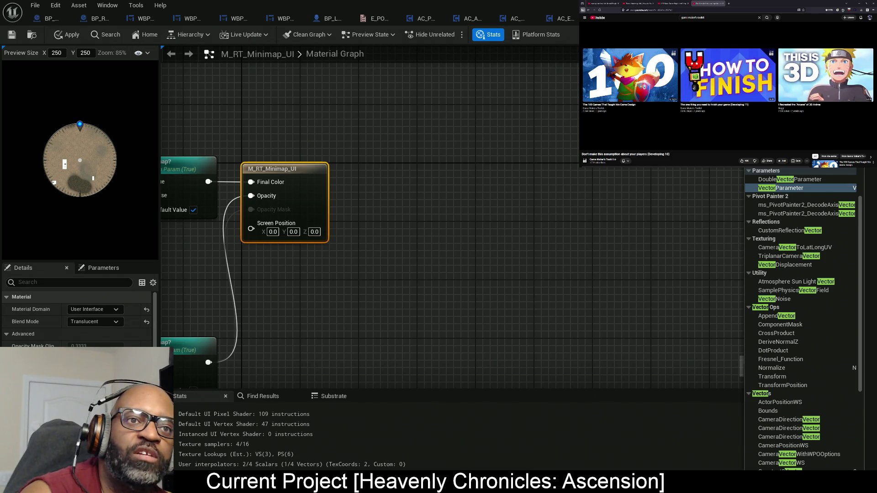
{"action": "scroll", "coordinate": [462, 260], "scroll_direction": "down", "scroll_amount": 6}
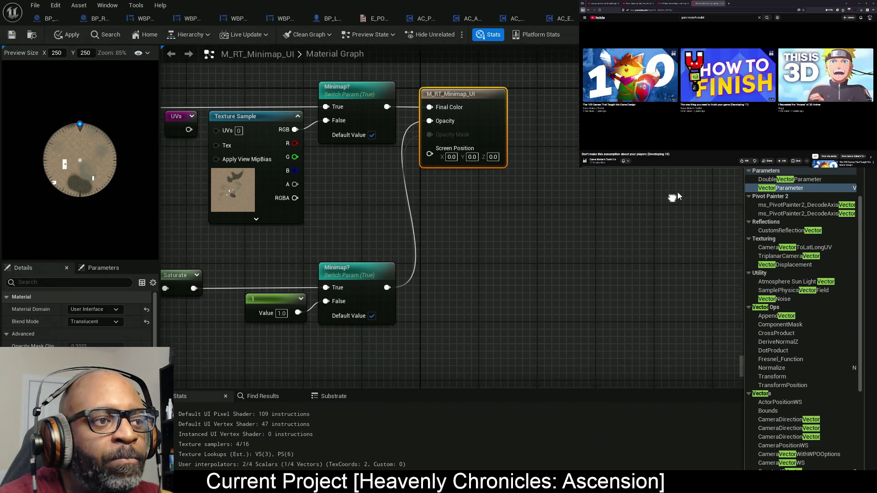
{"action": "left_click_drag", "start_coordinate": [486, 163], "coordinate": [504, 96]}
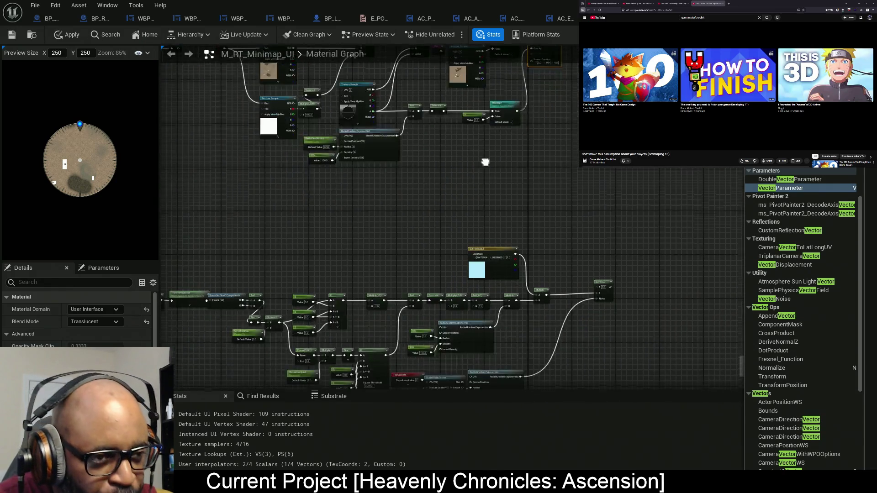
{"action": "left_click_drag", "start_coordinate": [485, 164], "coordinate": [481, 234]}
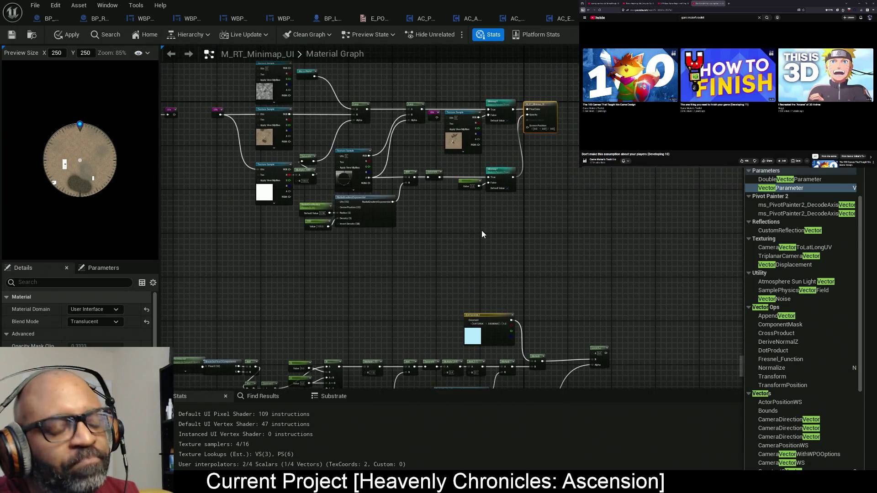
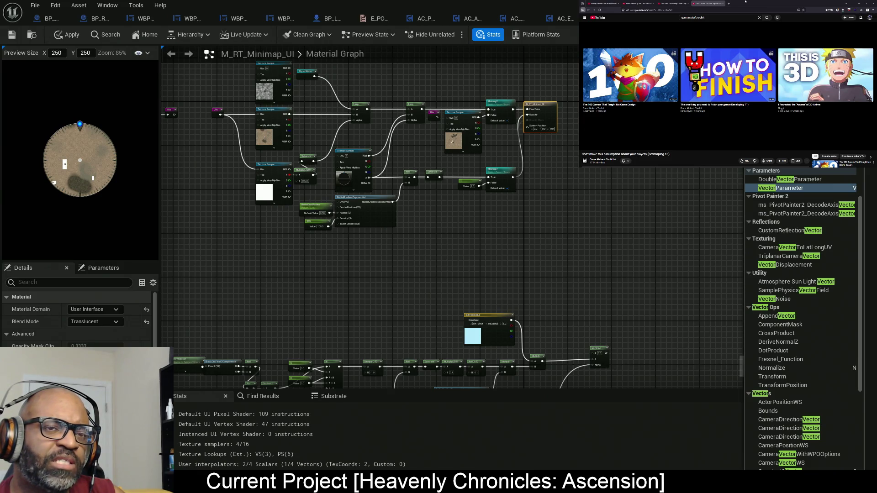
- Restore down the M_RT_Minimap_UI material editor to reveal RnDTesting, then drag it back to maximize
{"action": "key", "text": "super+Down"}
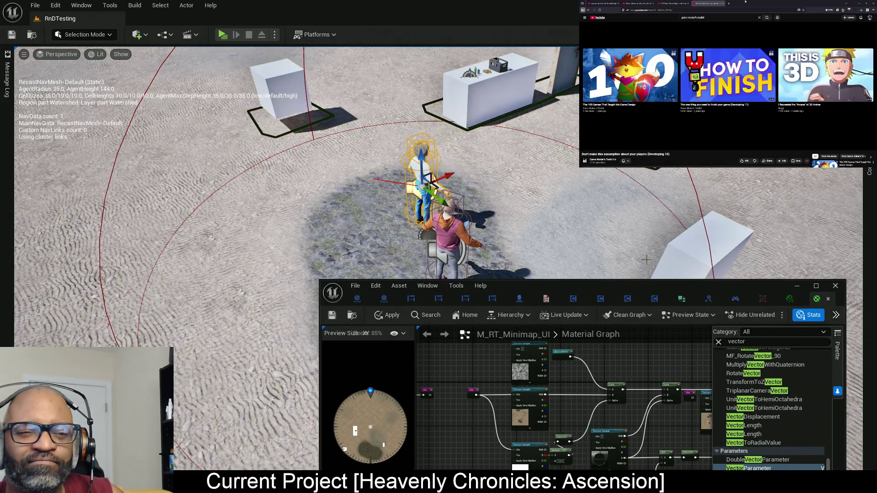
{"action": "mouse_move", "coordinate": [638, 287]}
{"action": "left_mouse_down"}
{"action": "mouse_move", "coordinate": [594, 96]}
{"action": "mouse_move", "coordinate": [324, 28]}
{"action": "mouse_move", "coordinate": [323, 18]}
{"action": "left_mouse_up"}
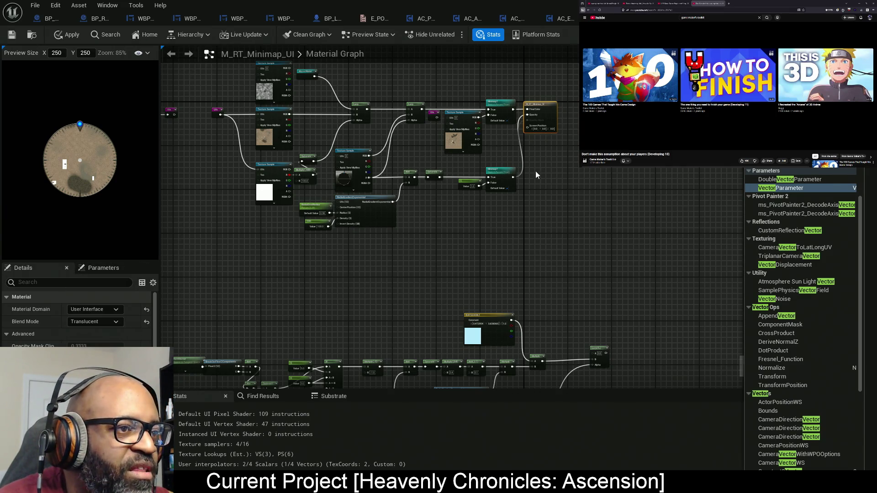
- Pan the minimap material graph to show the lower node chain
{"action": "left_click_drag", "start_coordinate": [398, 256], "coordinate": [434, 194]}
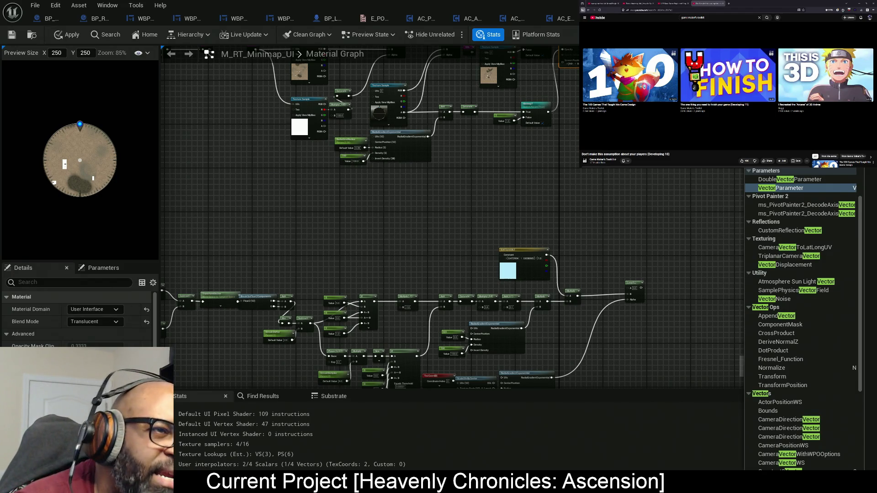
- Pan the material graph back up to the upper texture nodes
{"action": "left_click_drag", "start_coordinate": [568, 179], "coordinate": [461, 254]}
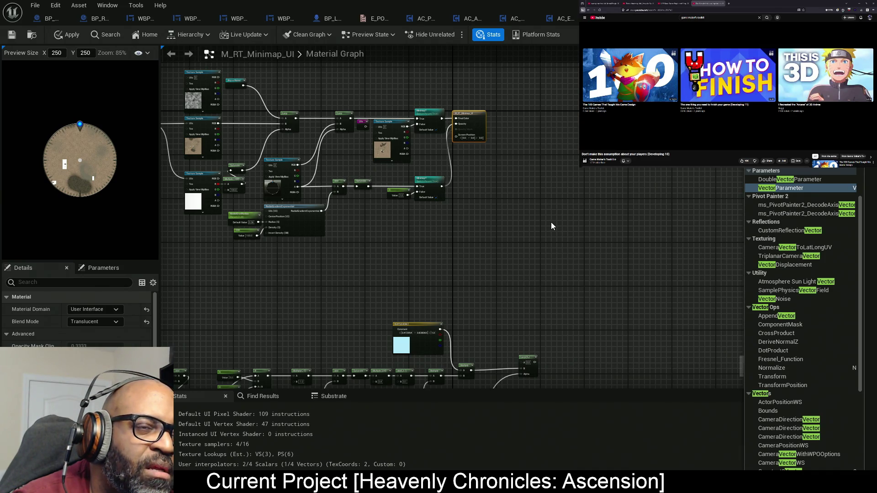
- Pan left and right across the minimap material graph to inspect its side nodes
{"action": "left_click_drag", "start_coordinate": [305, 256], "coordinate": [427, 242]}
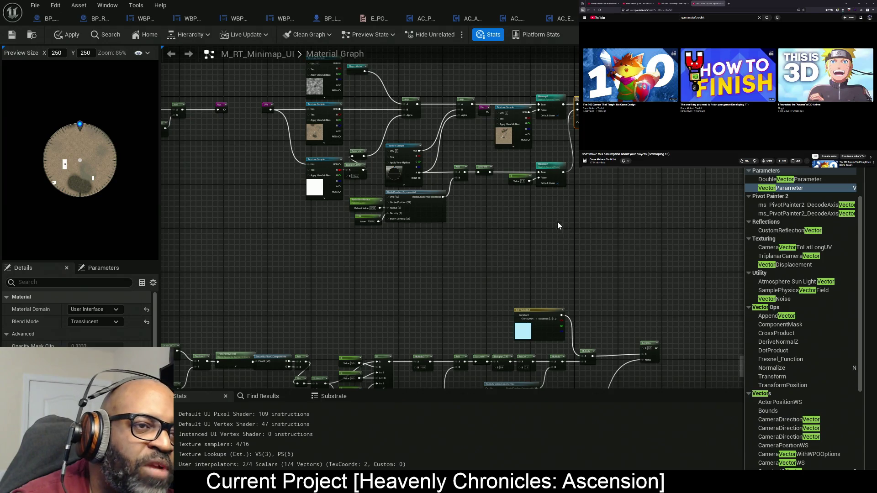
{"action": "left_click_drag", "start_coordinate": [593, 223], "coordinate": [491, 241]}
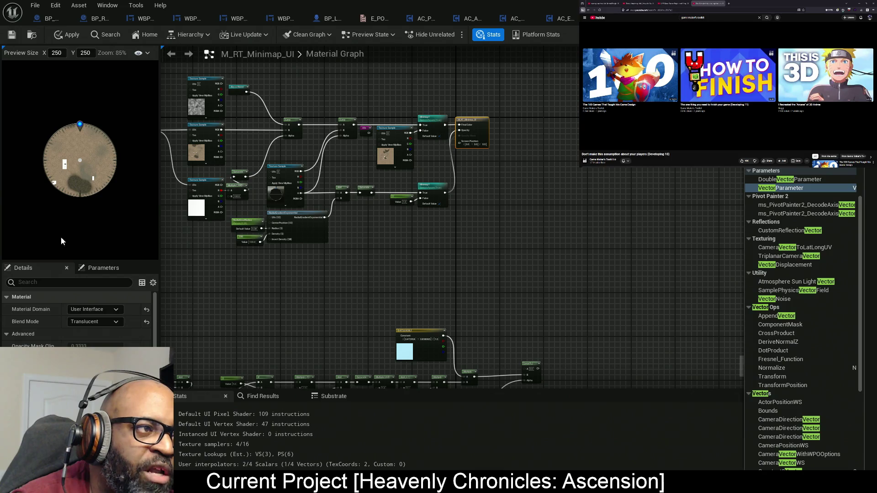
{"action": "left_click_drag", "start_coordinate": [341, 245], "coordinate": [535, 244]}
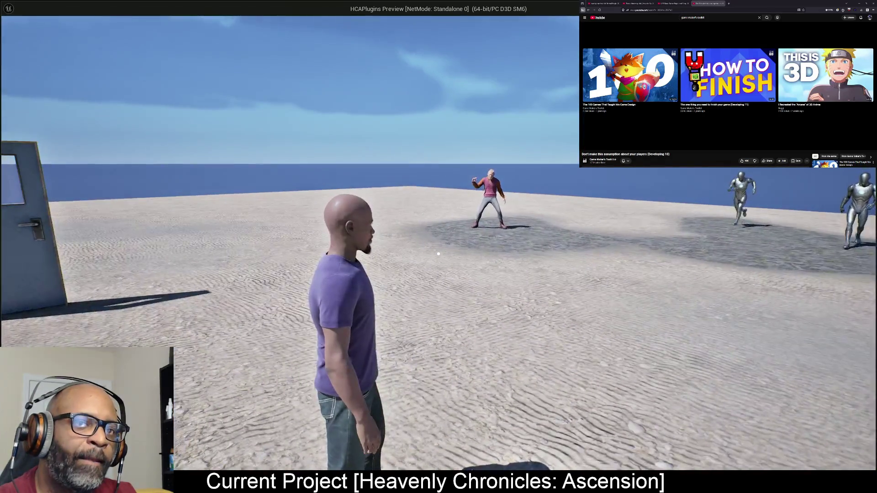
- Walk forward in the game preview, end it, and return to RnDTesting with the Content Drawer open
{"action": "key", "text": "w"}
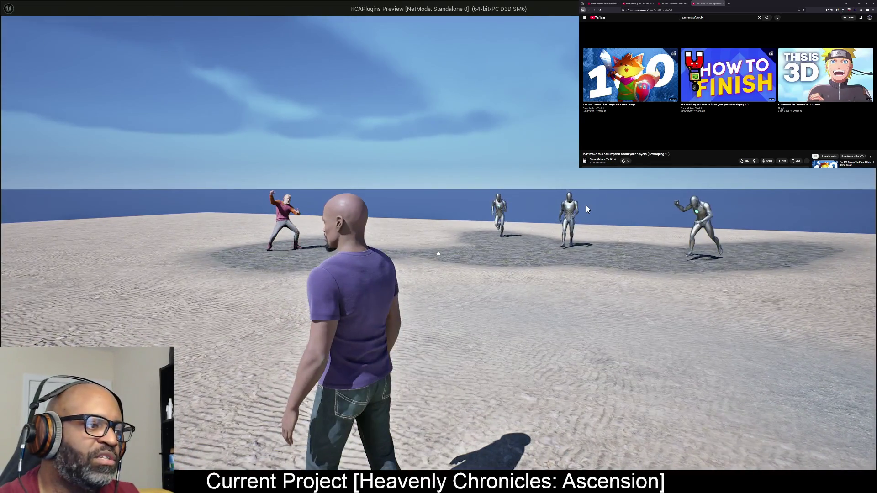
{"action": "key", "text": "Escape"}
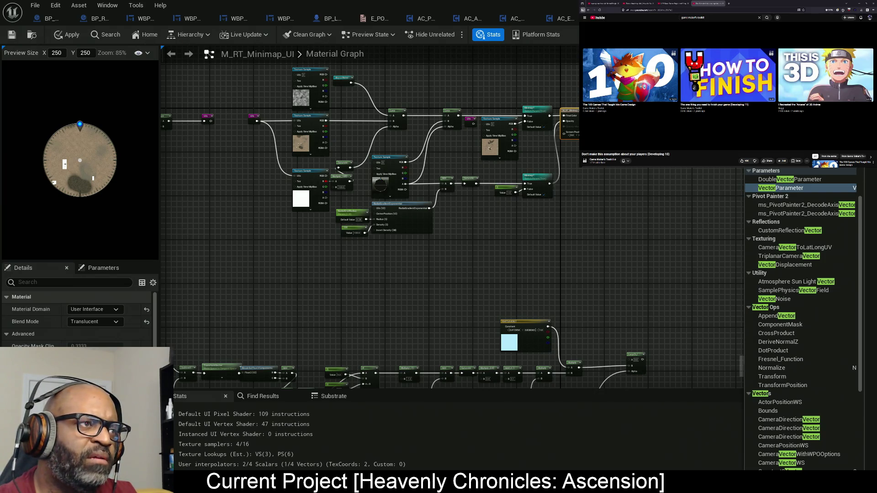
{"action": "key", "text": "alt+Tab"}
{"action": "key", "text": "ctrl+space"}
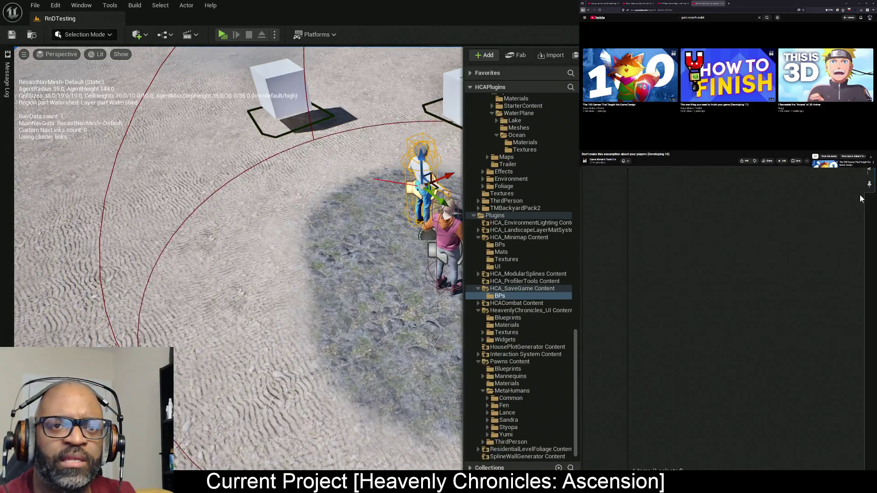
- Show all project content and switch the asset type filter from Texture to Material
{"action": "left_click_drag", "start_coordinate": [576, 355], "coordinate": [577, 91]}
{"action": "left_click", "coordinate": [484, 98]}
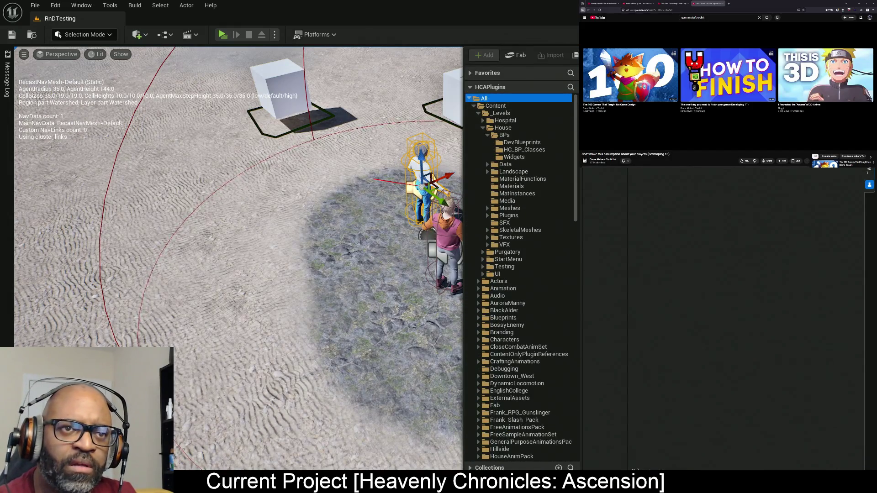
{"action": "left_click", "coordinate": [637, 73]}
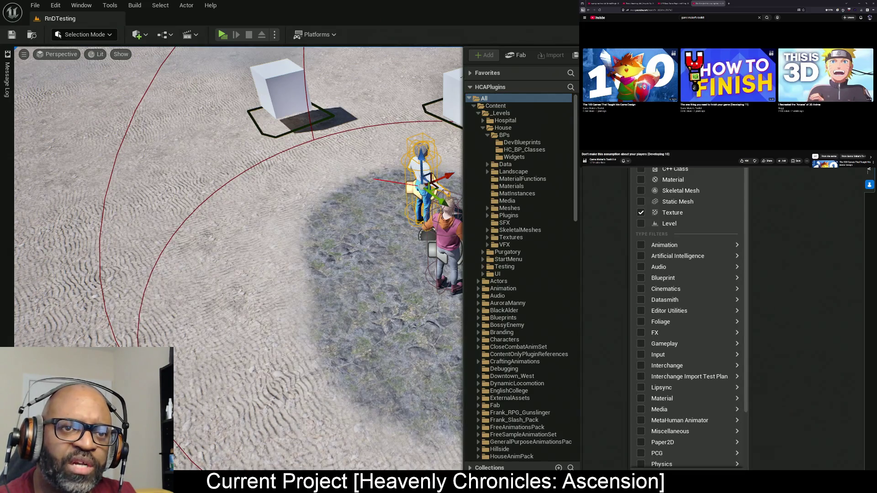
{"action": "left_click", "coordinate": [641, 212]}
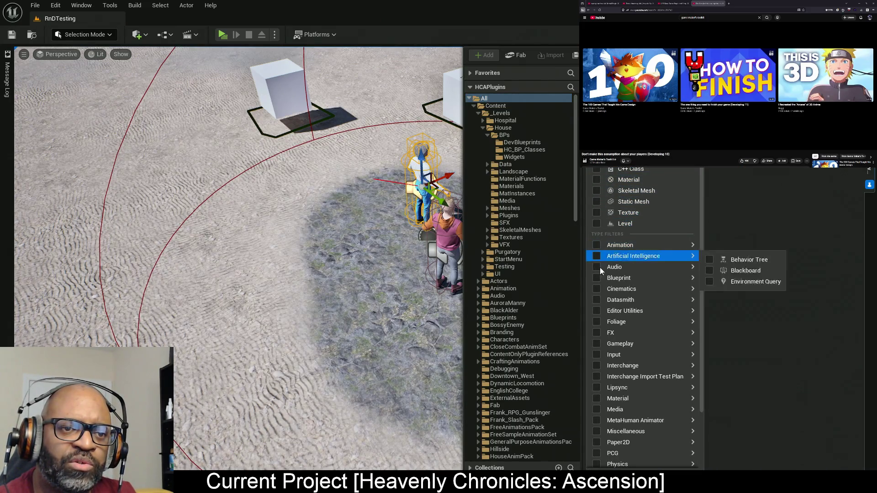
{"action": "mouse_move", "coordinate": [610, 340]}
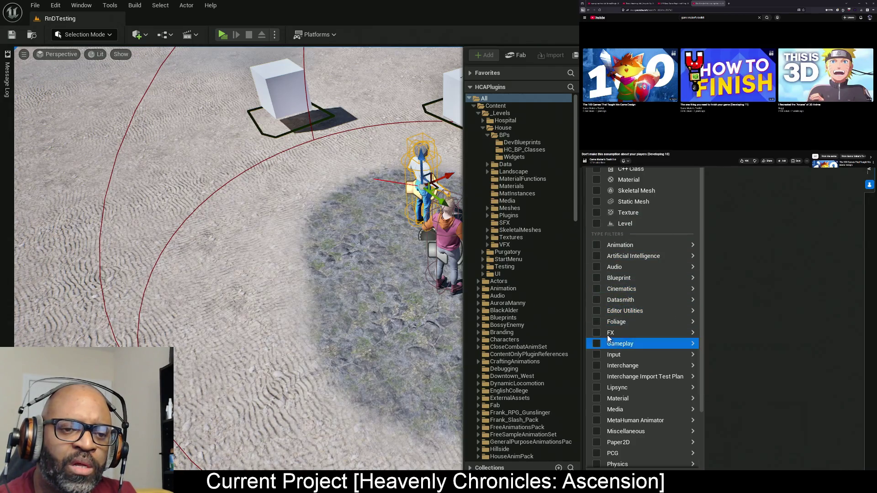
{"action": "mouse_move", "coordinate": [607, 426]}
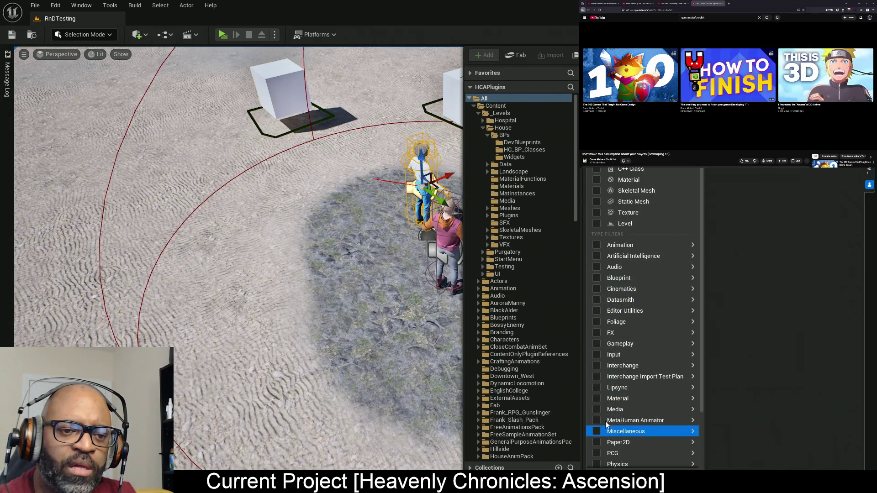
{"action": "mouse_move", "coordinate": [602, 400]}
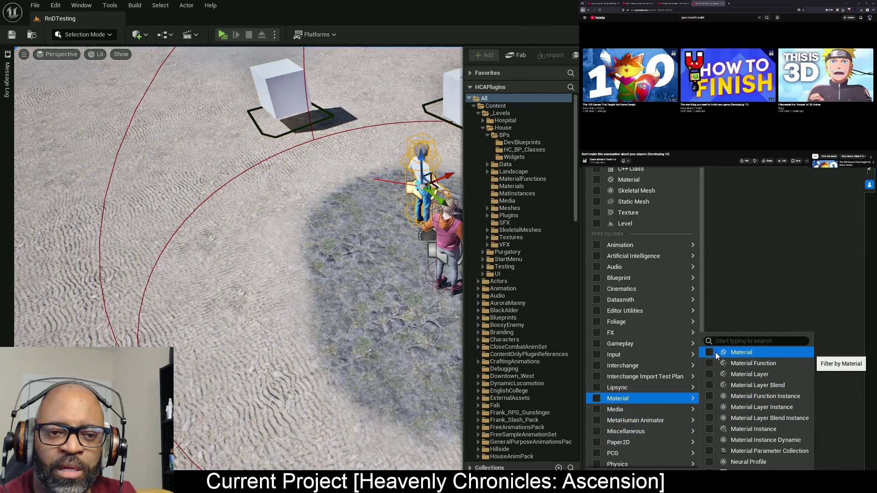
{"action": "left_click", "coordinate": [709, 353]}
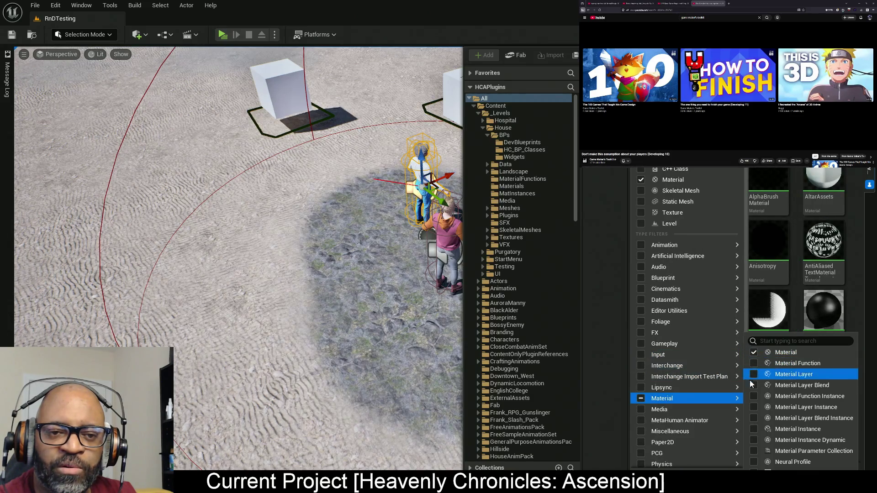
{"action": "left_click", "coordinate": [764, 428]}
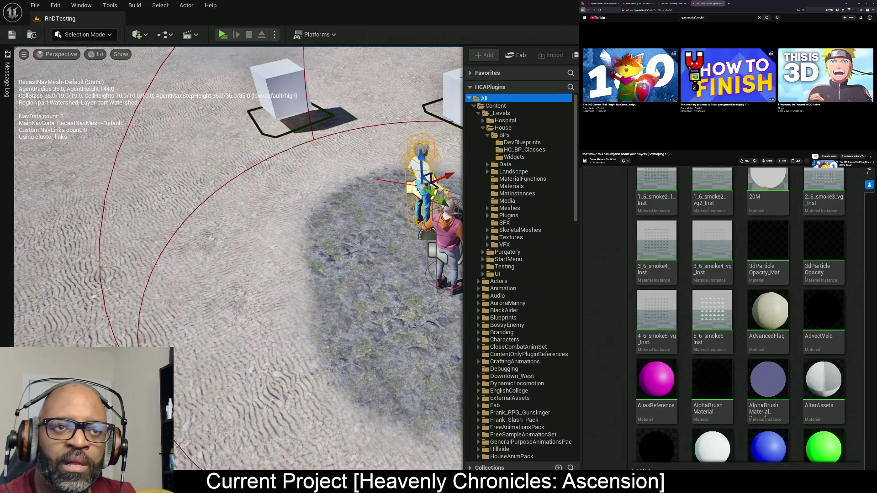
- Search the content for 'glass' and turn the viewport toward the level's edge, undoing a stray light move
{"action": "type", "text": "glass"}
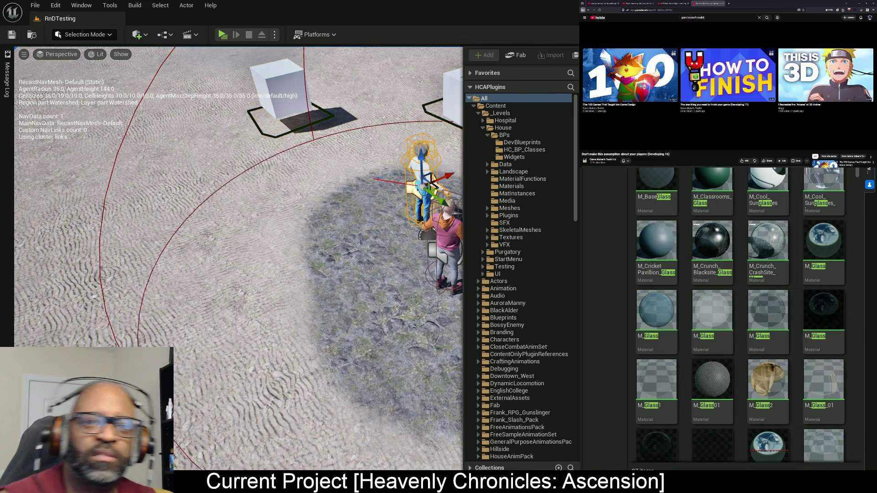
{"action": "mouse_move", "coordinate": [822, 172]}
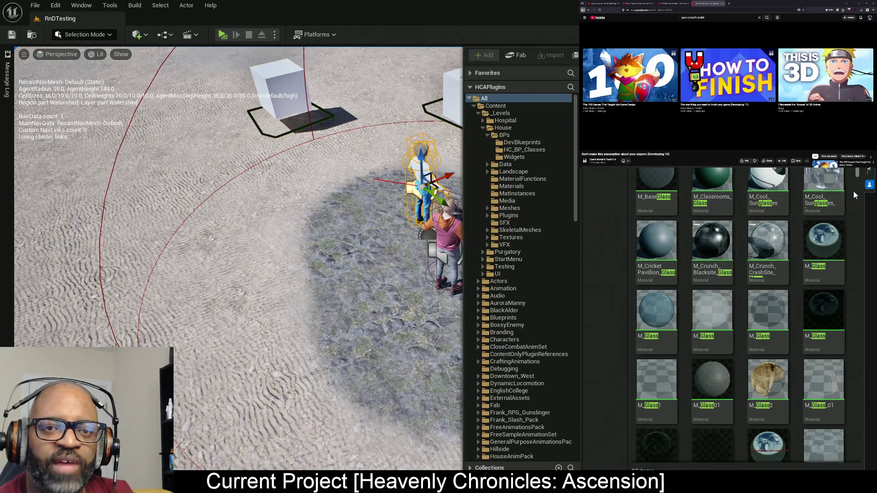
{"action": "left_click_drag", "start_coordinate": [259, 237], "coordinate": [75, 177]}
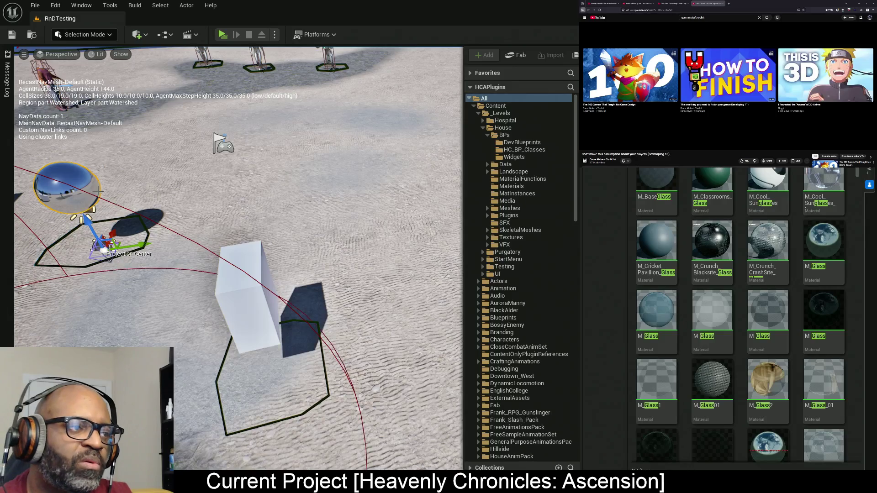
{"action": "left_click_drag", "start_coordinate": [136, 245], "coordinate": [427, 225]}
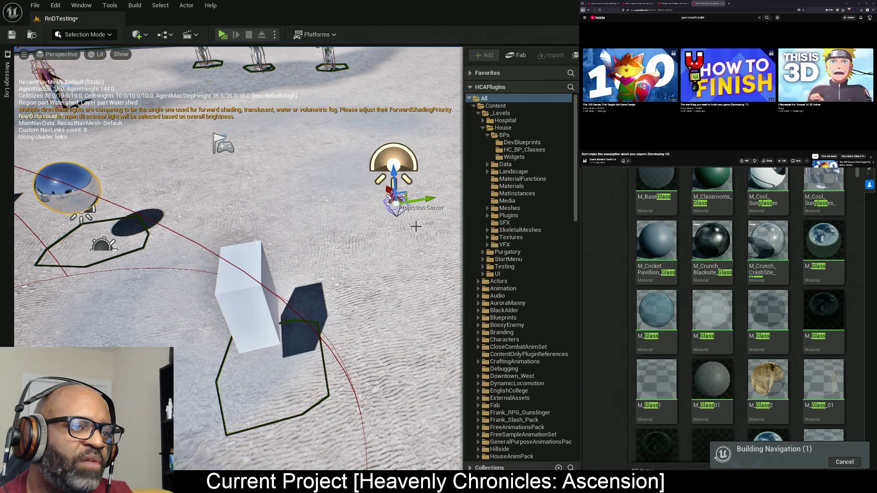
{"action": "key", "text": "ctrl+z"}
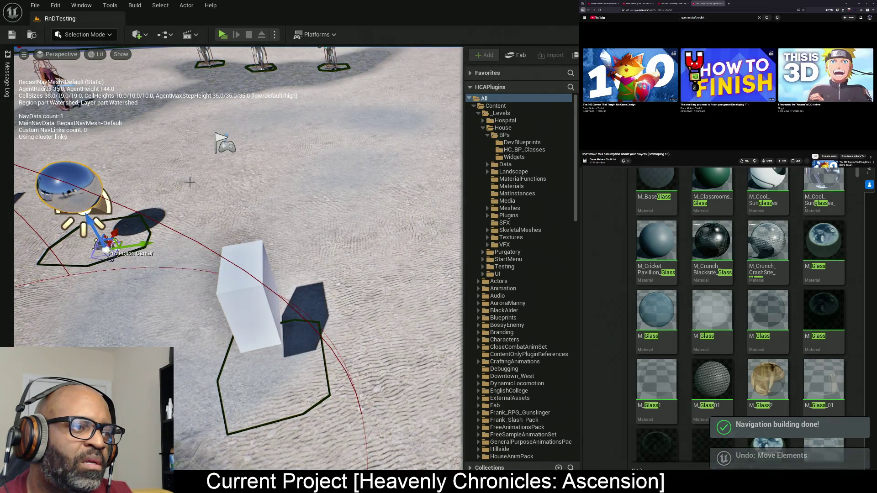
{"action": "mouse_move", "coordinate": [146, 81]}
{"action": "left_mouse_down"}
{"action": "mouse_move", "coordinate": [145, 91]}
{"action": "mouse_move", "coordinate": [146, 81]}
{"action": "left_mouse_up"}
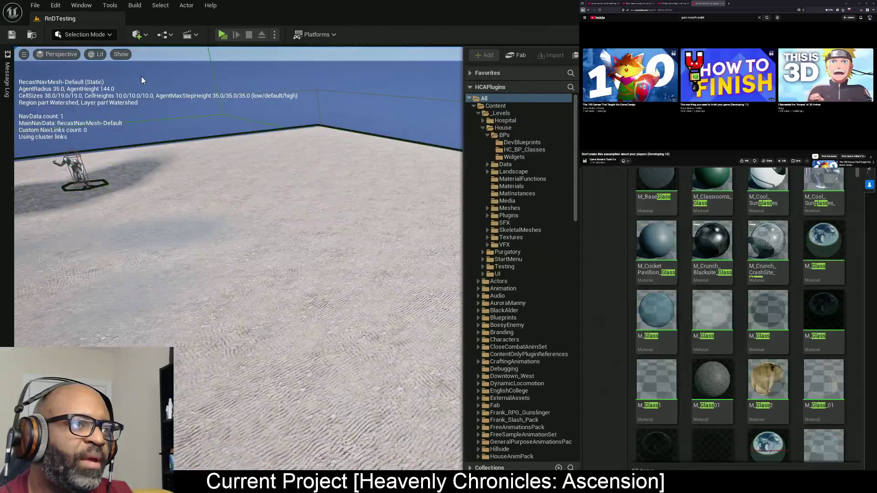
- Place a sphere, slide it along the floor, save the level, and apply M_Cool_Sunglasses_Lenses
{"action": "left_click", "coordinate": [143, 36]}
{"action": "mouse_move", "coordinate": [167, 150]}
{"action": "left_click", "coordinate": [278, 165]}
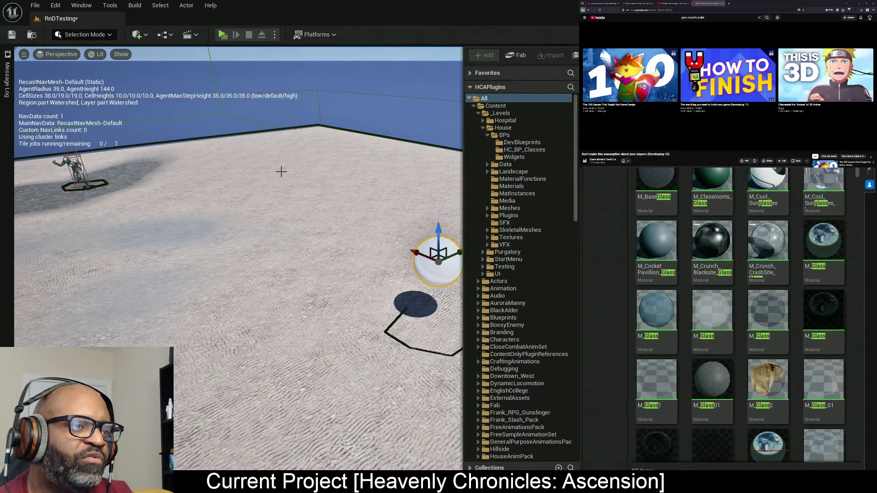
{"action": "mouse_move", "coordinate": [330, 265]}
{"action": "left_mouse_down"}
{"action": "mouse_move", "coordinate": [331, 256]}
{"action": "mouse_move", "coordinate": [320, 255]}
{"action": "mouse_move", "coordinate": [331, 266]}
{"action": "left_mouse_up"}
{"action": "mouse_move", "coordinate": [125, 222]}
{"action": "left_mouse_down"}
{"action": "mouse_move", "coordinate": [441, 216]}
{"action": "mouse_move", "coordinate": [453, 201]}
{"action": "mouse_move", "coordinate": [306, 198]}
{"action": "mouse_move", "coordinate": [381, 197]}
{"action": "left_mouse_up"}
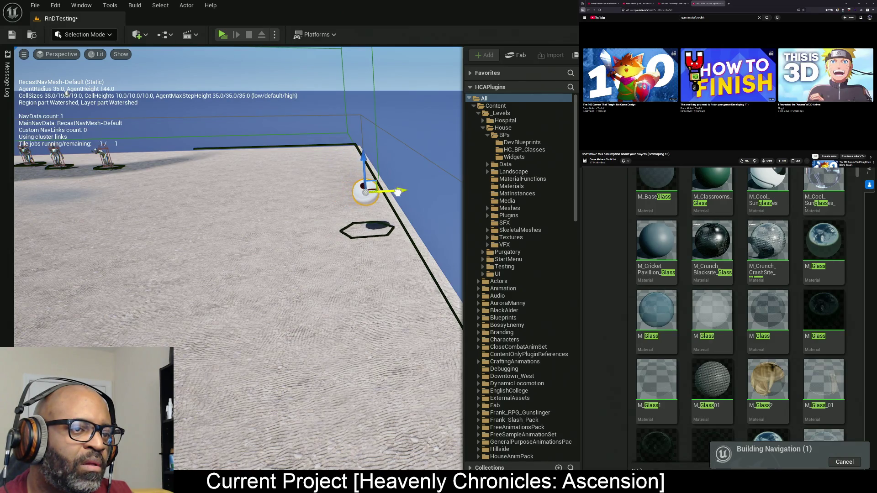
{"action": "mouse_move", "coordinate": [314, 261]}
{"action": "left_mouse_down"}
{"action": "mouse_move", "coordinate": [301, 255]}
{"action": "mouse_move", "coordinate": [292, 274]}
{"action": "mouse_move", "coordinate": [284, 256]}
{"action": "mouse_move", "coordinate": [274, 265]}
{"action": "mouse_move", "coordinate": [297, 256]}
{"action": "left_mouse_up"}
{"action": "key", "text": "ctrl+s"}
{"action": "mouse_move", "coordinate": [823, 189]}
{"action": "left_mouse_down"}
{"action": "mouse_move", "coordinate": [637, 215]}
{"action": "mouse_move", "coordinate": [309, 202]}
{"action": "mouse_move", "coordinate": [306, 210]}
{"action": "left_mouse_up"}
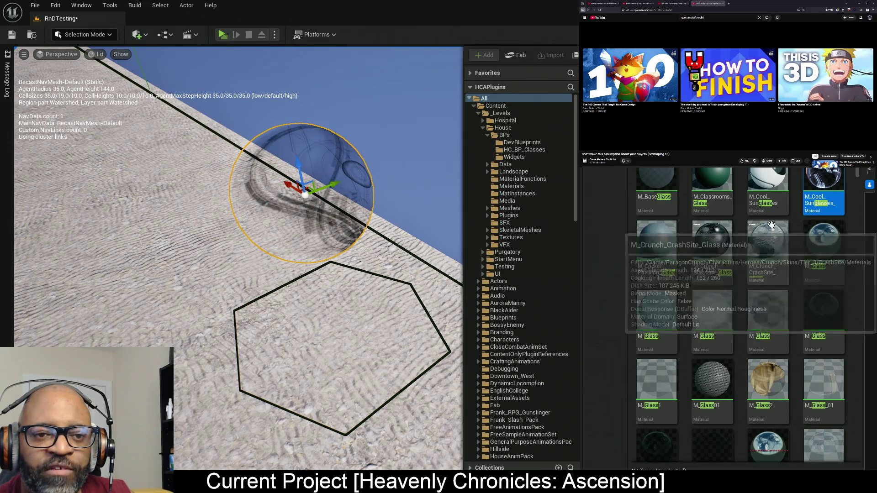
- Try the M_Glass_01 material on the sphere
{"action": "scroll", "coordinate": [795, 325], "scroll_direction": "down", "scroll_amount": 1}
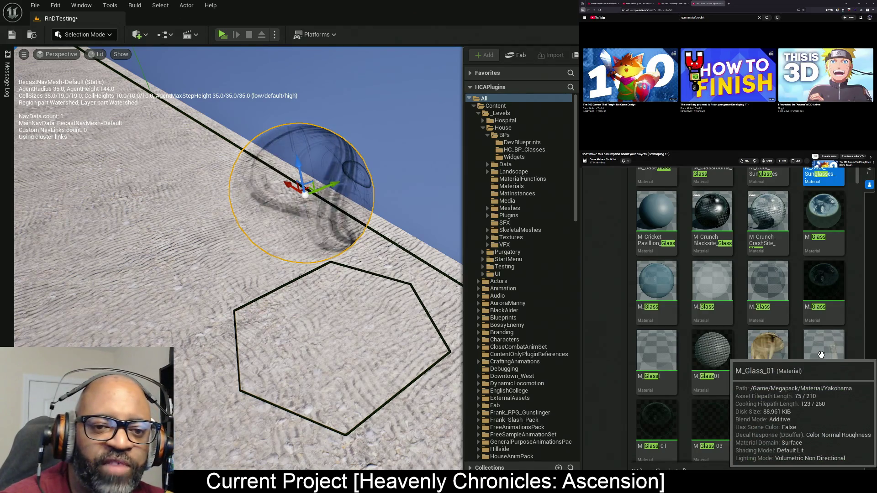
{"action": "mouse_move", "coordinate": [826, 353]}
{"action": "left_mouse_down"}
{"action": "mouse_move", "coordinate": [633, 288]}
{"action": "mouse_move", "coordinate": [287, 205]}
{"action": "left_mouse_up"}
{"action": "mouse_move", "coordinate": [359, 292]}
{"action": "left_mouse_down"}
{"action": "mouse_move", "coordinate": [374, 238]}
{"action": "mouse_move", "coordinate": [372, 275]}
{"action": "mouse_move", "coordinate": [343, 283]}
{"action": "mouse_move", "coordinate": [343, 334]}
{"action": "mouse_move", "coordinate": [338, 311]}
{"action": "mouse_move", "coordinate": [325, 336]}
{"action": "left_mouse_up"}
- Apply M_Glass_CleanMaster to the sphere and view it from above
{"action": "scroll", "coordinate": [763, 280], "scroll_direction": "down", "scroll_amount": 3}
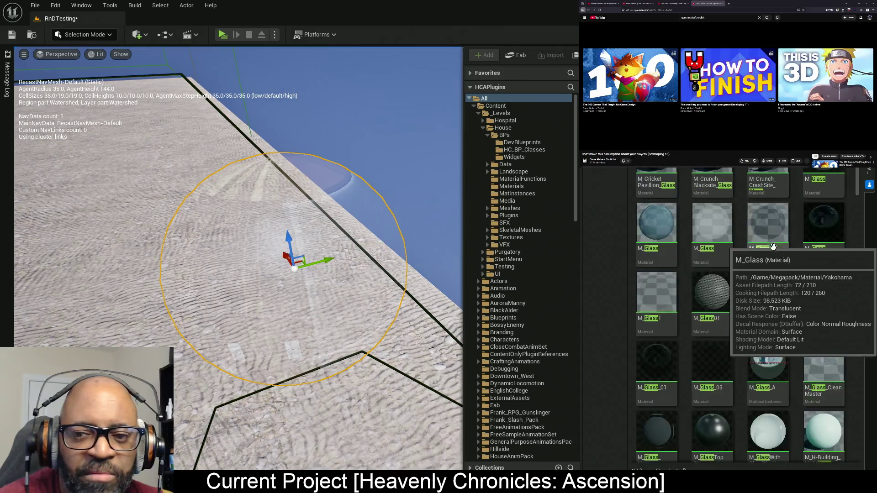
{"action": "scroll", "coordinate": [772, 317], "scroll_direction": "down", "scroll_amount": 1}
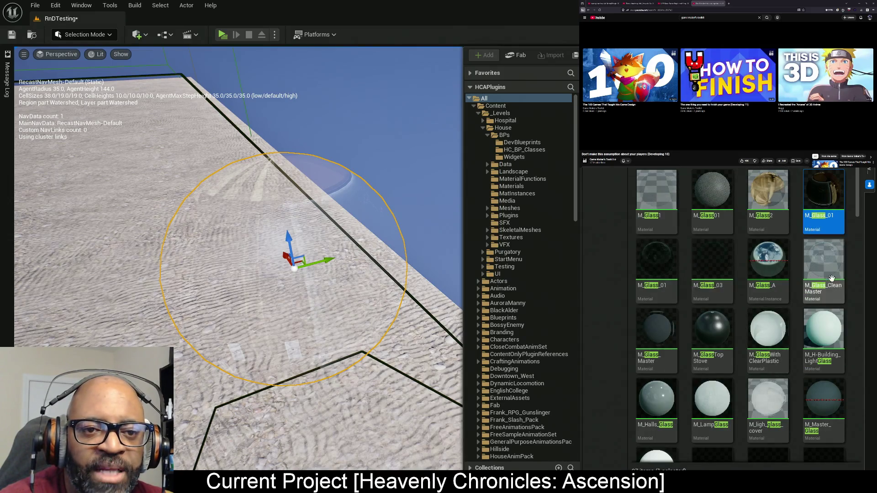
{"action": "mouse_move", "coordinate": [815, 270]}
{"action": "left_mouse_down"}
{"action": "mouse_move", "coordinate": [323, 241]}
{"action": "mouse_move", "coordinate": [368, 352]}
{"action": "mouse_move", "coordinate": [348, 363]}
{"action": "mouse_move", "coordinate": [352, 388]}
{"action": "left_mouse_up"}
{"action": "left_click_drag", "start_coordinate": [364, 322], "coordinate": [369, 319]}
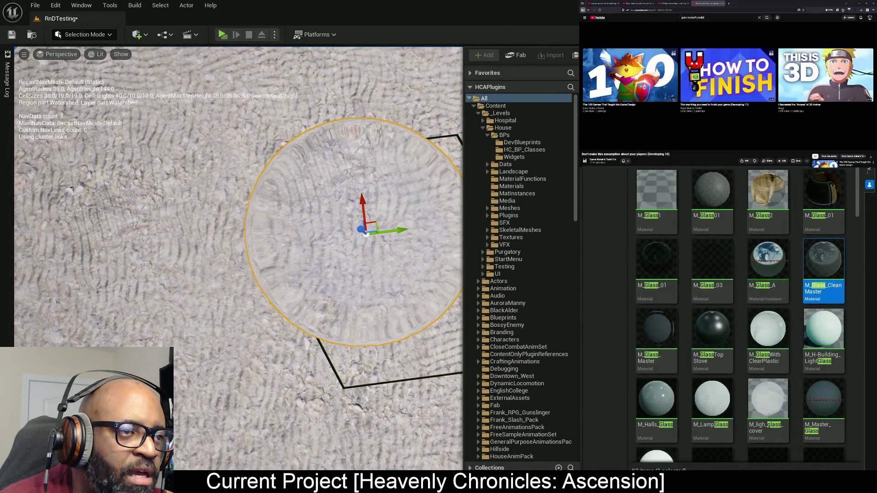
{"action": "mouse_move", "coordinate": [322, 288]}
{"action": "left_mouse_down"}
{"action": "mouse_move", "coordinate": [322, 299]}
{"action": "mouse_move", "coordinate": [322, 287]}
{"action": "left_mouse_up"}
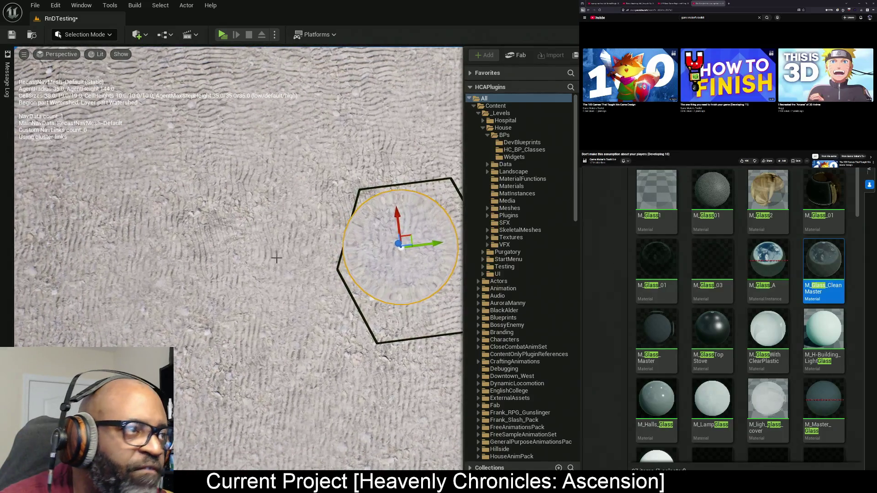
{"action": "left_click", "coordinate": [145, 35]}
{"action": "mouse_move", "coordinate": [166, 131]}
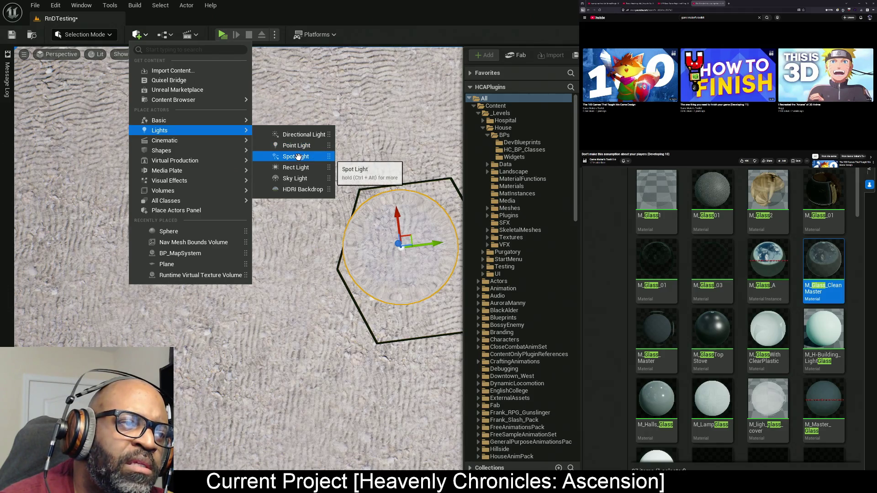
- Place a spot light, raise and shift it over the floor, and tilt it about 11.7° downward
{"action": "left_click", "coordinate": [297, 156]}
{"action": "mouse_move", "coordinate": [237, 256]}
{"action": "left_mouse_down"}
{"action": "mouse_move", "coordinate": [256, 237]}
{"action": "mouse_move", "coordinate": [249, 206]}
{"action": "left_mouse_up"}
{"action": "mouse_move", "coordinate": [338, 297]}
{"action": "left_mouse_down"}
{"action": "mouse_move", "coordinate": [311, 278]}
{"action": "mouse_move", "coordinate": [450, 284]}
{"action": "left_mouse_up"}
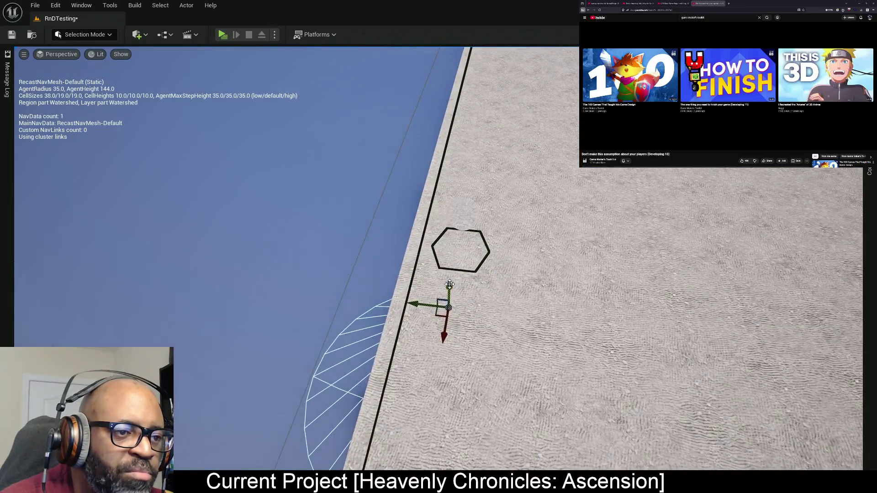
{"action": "left_click_drag", "start_coordinate": [459, 142], "coordinate": [462, 62]}
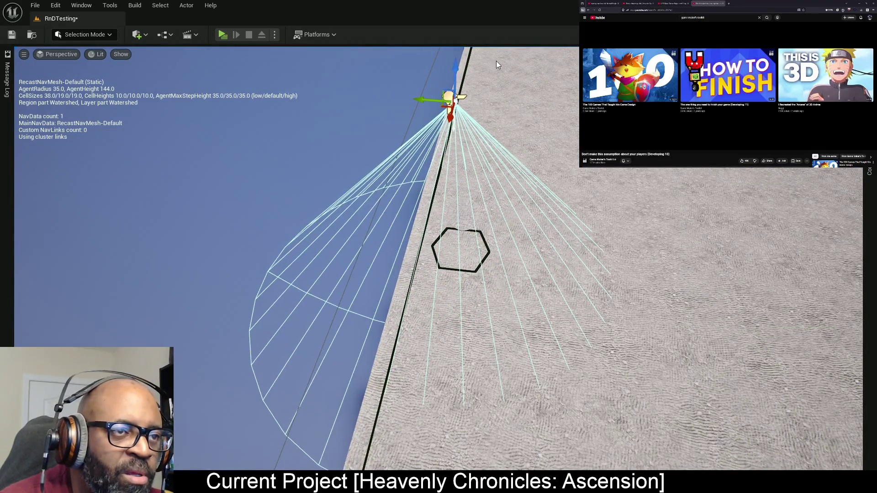
{"action": "left_click_drag", "start_coordinate": [423, 101], "coordinate": [524, 106]}
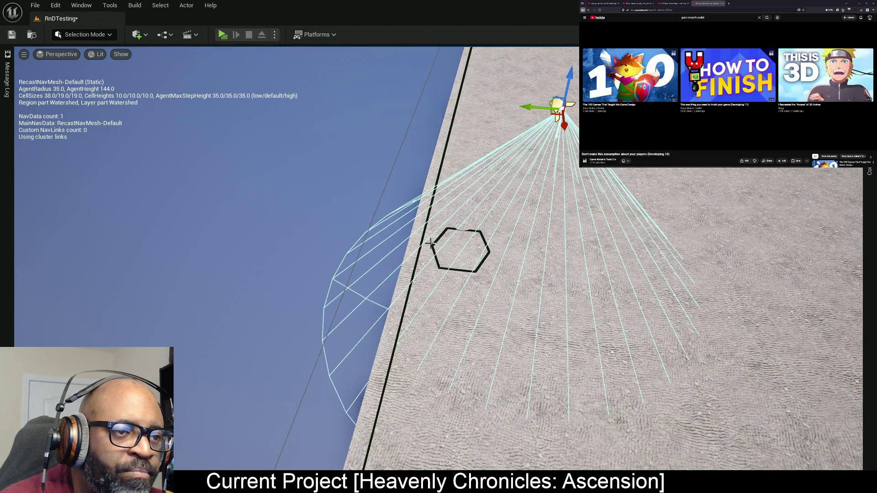
{"action": "mouse_move", "coordinate": [431, 243]}
{"action": "left_mouse_down"}
{"action": "mouse_move", "coordinate": [350, 252]}
{"action": "mouse_move", "coordinate": [360, 270]}
{"action": "mouse_move", "coordinate": [404, 288]}
{"action": "mouse_move", "coordinate": [400, 308]}
{"action": "left_mouse_up"}
{"action": "key", "text": "e"}
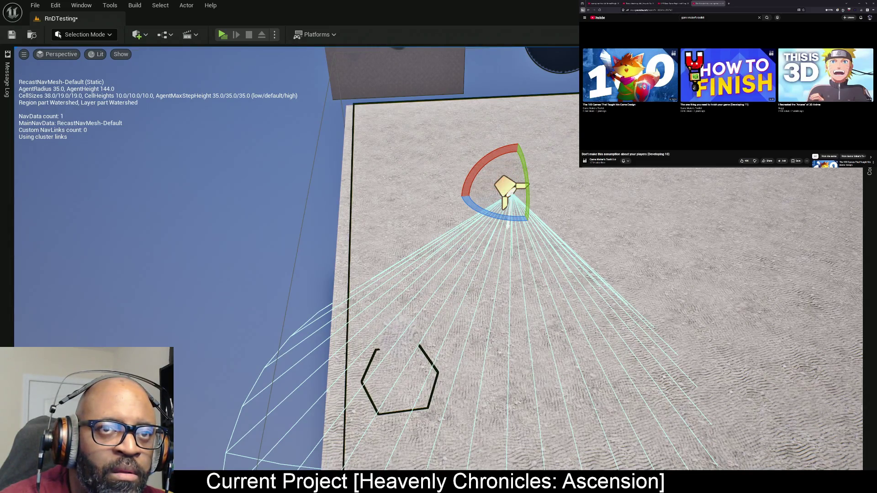
{"action": "mouse_move", "coordinate": [525, 164]}
{"action": "left_mouse_down"}
{"action": "mouse_move", "coordinate": [511, 191]}
{"action": "mouse_move", "coordinate": [525, 192]}
{"action": "left_mouse_up"}
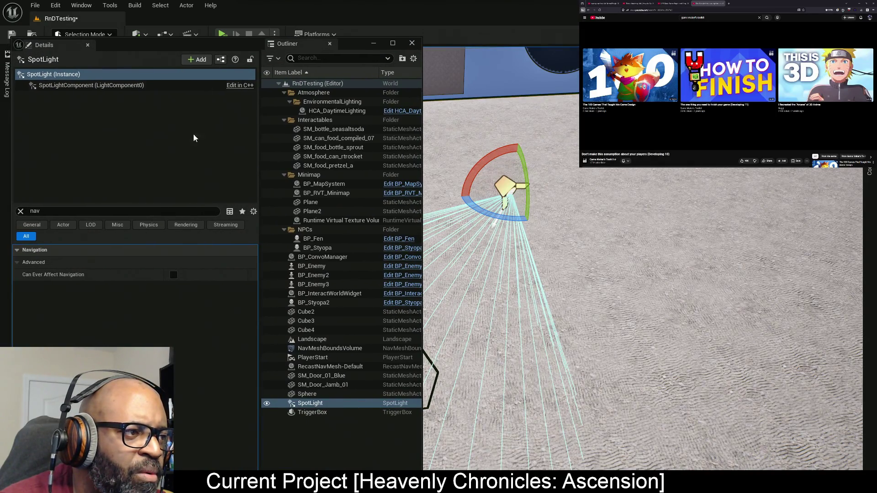
- Set the spot light to about 748.5 lm intensity, 835 attenuation radius, and 6.056/15.56 cone angles
{"action": "left_click", "coordinate": [21, 212]}
{"action": "scroll", "coordinate": [98, 331], "scroll_direction": "down", "scroll_amount": 3}
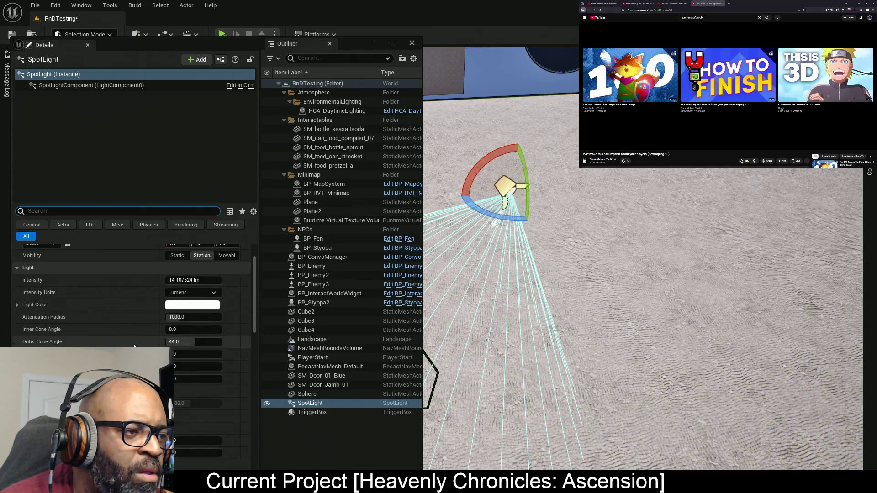
{"action": "left_click_drag", "start_coordinate": [200, 48], "coordinate": [788, 38]}
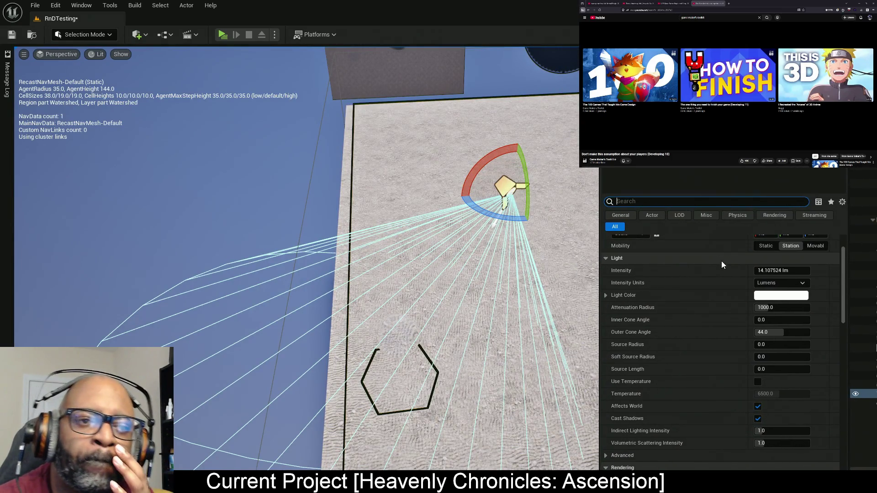
{"action": "mouse_move", "coordinate": [776, 271]}
{"action": "left_mouse_down"}
{"action": "mouse_move", "coordinate": [794, 270]}
{"action": "mouse_move", "coordinate": [780, 271]}
{"action": "left_mouse_up"}
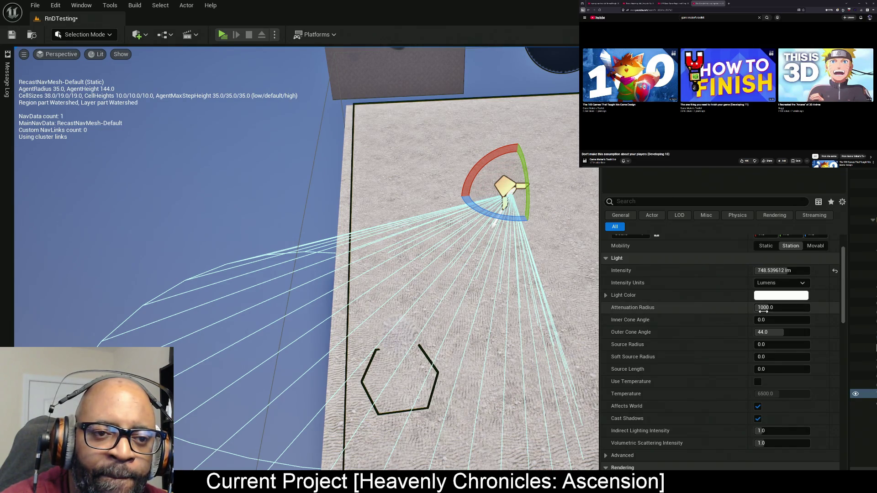
{"action": "mouse_move", "coordinate": [761, 312]}
{"action": "left_mouse_down"}
{"action": "mouse_move", "coordinate": [712, 312]}
{"action": "mouse_move", "coordinate": [781, 307]}
{"action": "mouse_move", "coordinate": [775, 319]}
{"action": "mouse_move", "coordinate": [797, 320]}
{"action": "mouse_move", "coordinate": [755, 332]}
{"action": "mouse_move", "coordinate": [767, 332]}
{"action": "left_mouse_up"}
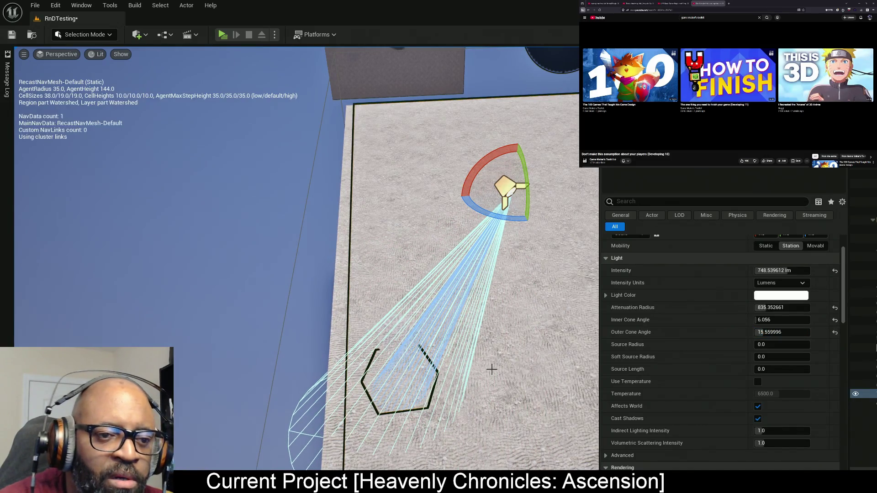
{"action": "mouse_move", "coordinate": [388, 385]}
{"action": "left_mouse_down"}
{"action": "mouse_move", "coordinate": [292, 402]}
{"action": "mouse_move", "coordinate": [426, 271]}
{"action": "left_mouse_up"}
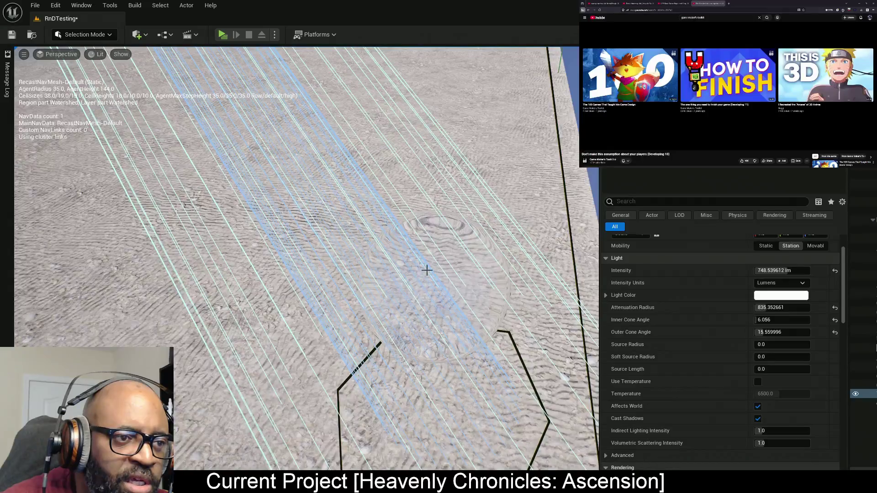
{"action": "left_click", "coordinate": [453, 278]}
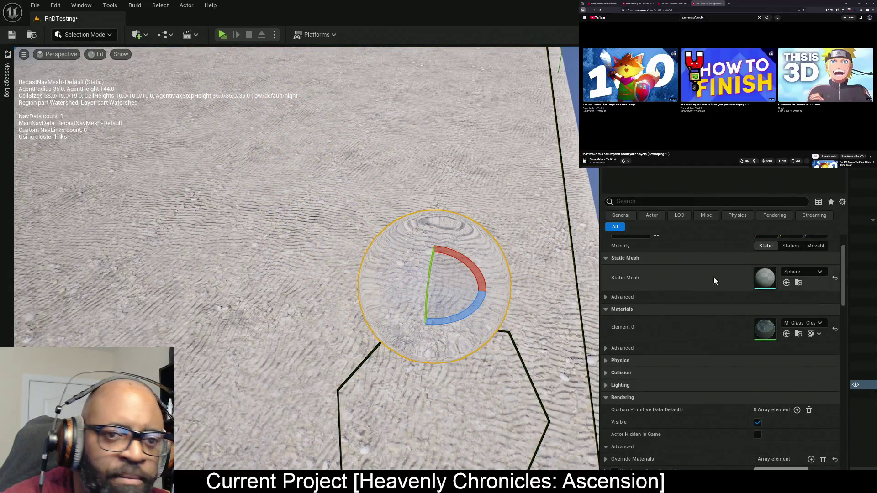
- Reselect the SpotLight and raise its Source Radius to 696.0 in Details
{"action": "left_click_drag", "start_coordinate": [411, 319], "coordinate": [388, 192]}
{"action": "left_click", "coordinate": [323, 170]}
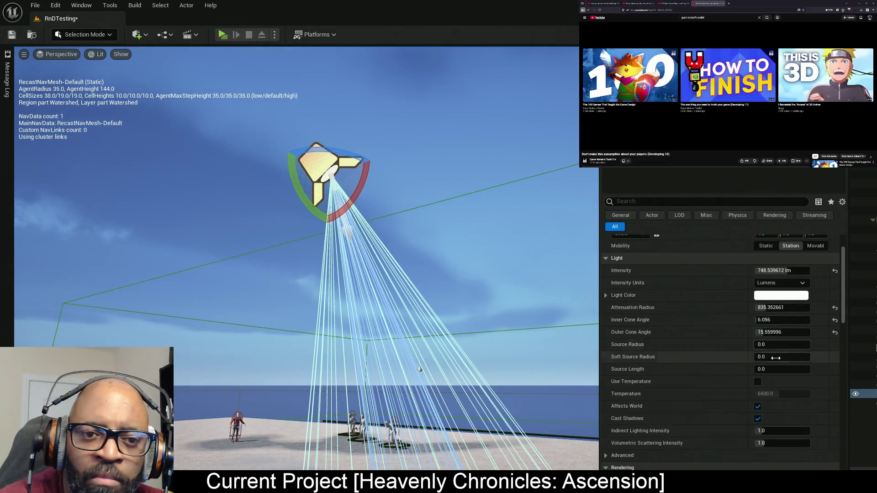
{"action": "scroll", "coordinate": [683, 342], "scroll_direction": "down", "scroll_amount": 5}
{"action": "left_click_drag", "start_coordinate": [411, 274], "coordinate": [388, 192]}
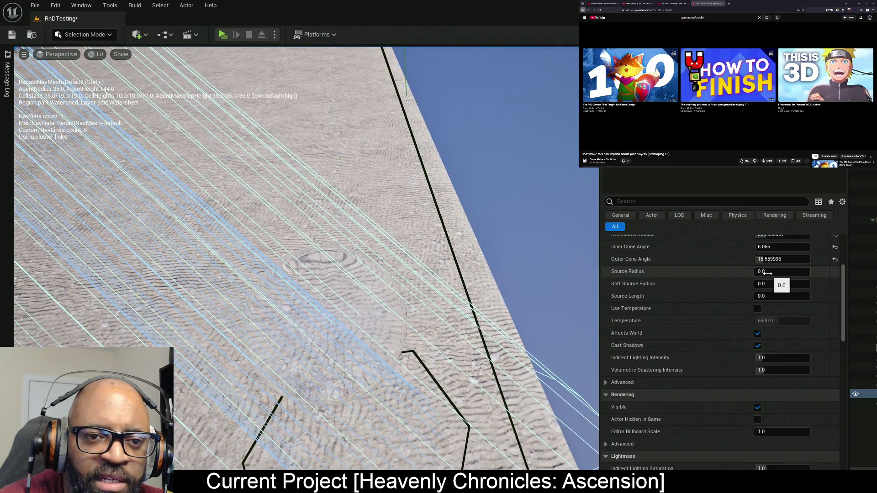
{"action": "mouse_move", "coordinate": [767, 273]}
{"action": "left_mouse_down"}
{"action": "mouse_move", "coordinate": [800, 273]}
{"action": "mouse_move", "coordinate": [758, 274]}
{"action": "mouse_move", "coordinate": [729, 292]}
{"action": "left_mouse_up"}
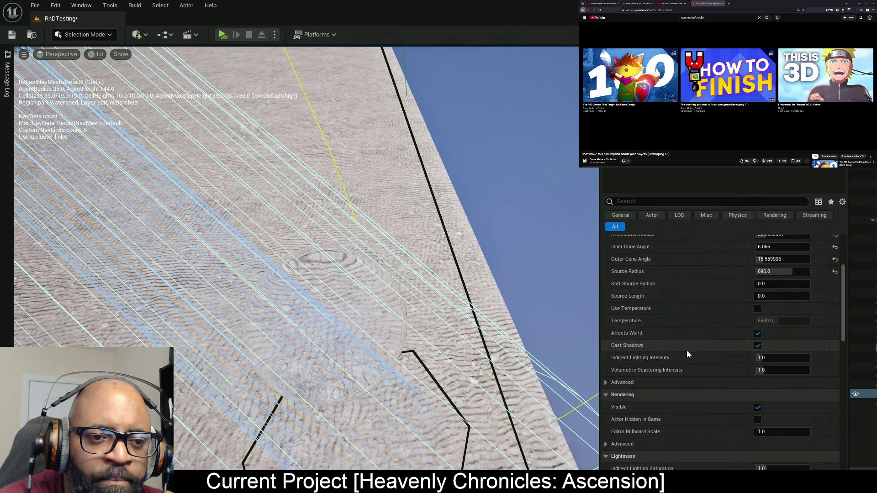
{"action": "scroll", "coordinate": [685, 352], "scroll_direction": "down", "scroll_amount": 3}
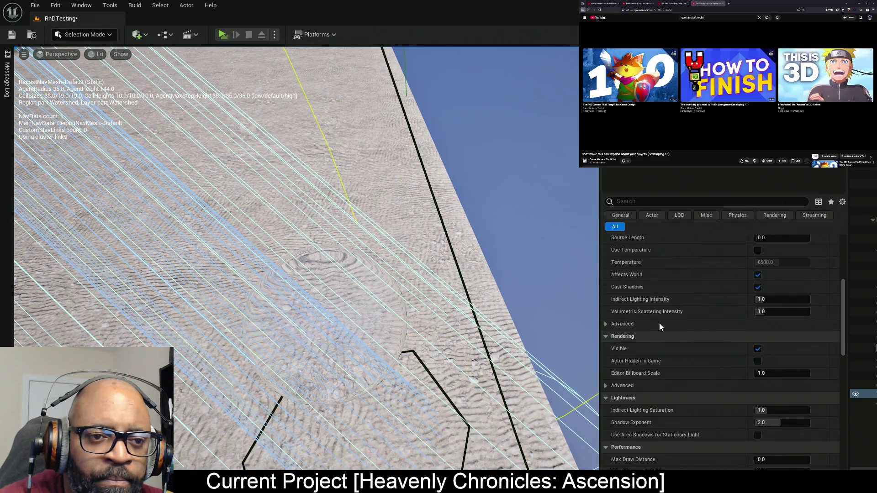
- Check the spot light's Cast Ray Traced Shadows, keeping it at Use Project Setting
{"action": "left_click", "coordinate": [605, 324]}
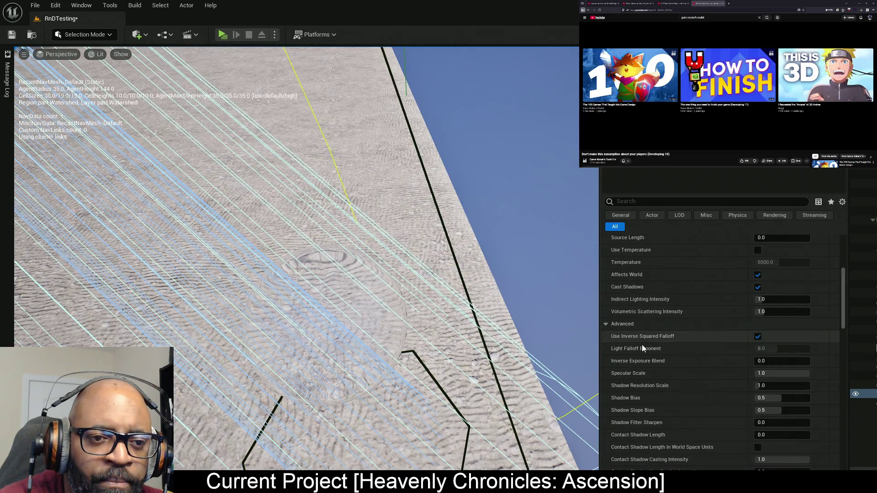
{"action": "scroll", "coordinate": [665, 329], "scroll_direction": "down", "scroll_amount": 5}
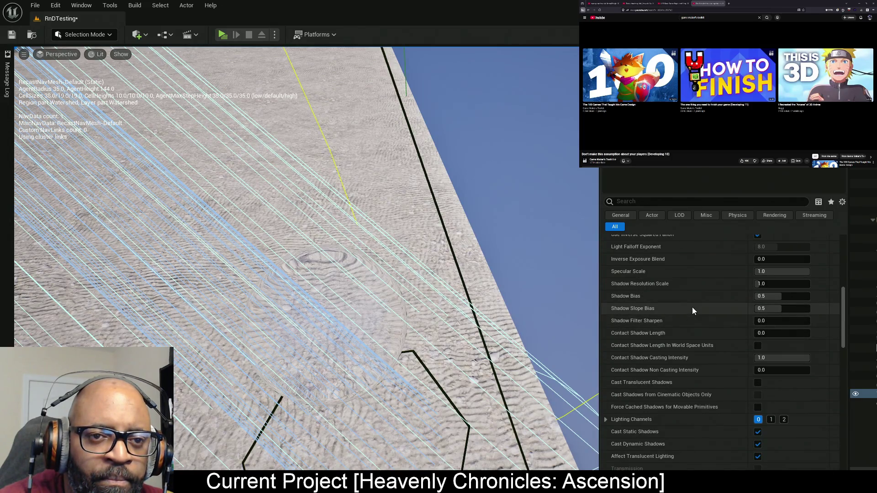
{"action": "scroll", "coordinate": [692, 307], "scroll_direction": "up", "scroll_amount": 2}
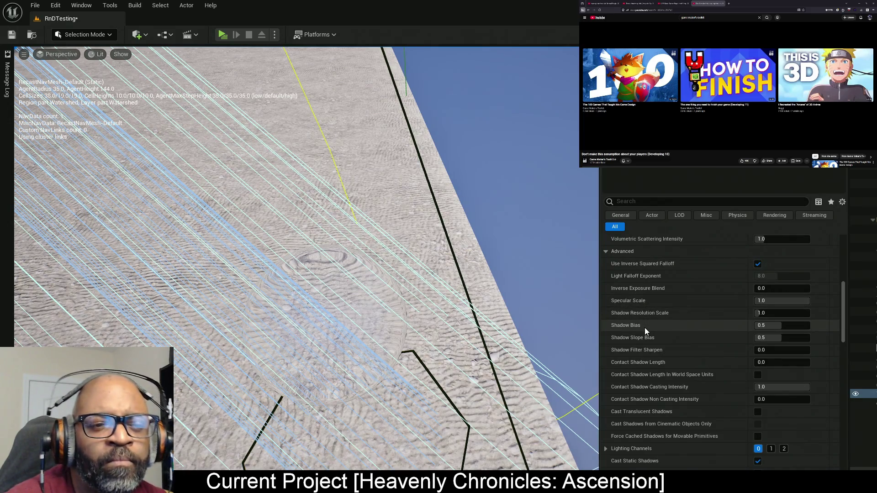
{"action": "scroll", "coordinate": [732, 328], "scroll_direction": "down", "scroll_amount": 3}
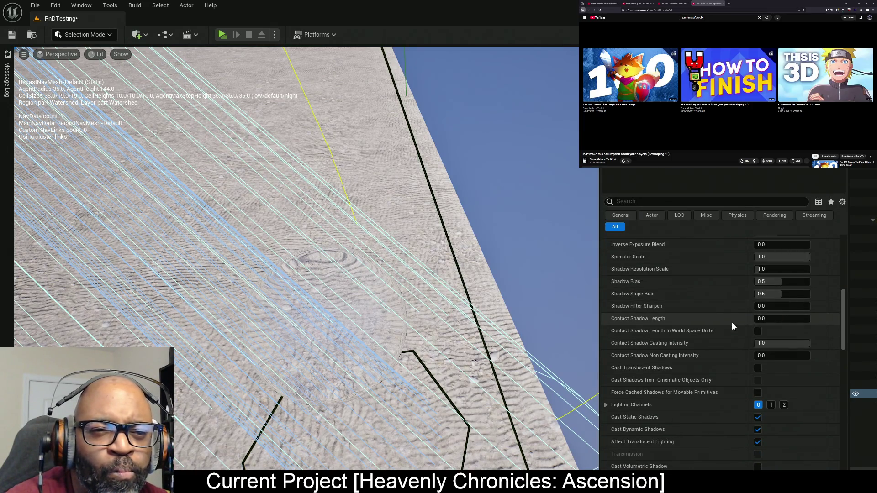
{"action": "scroll", "coordinate": [732, 325], "scroll_direction": "down", "scroll_amount": 4}
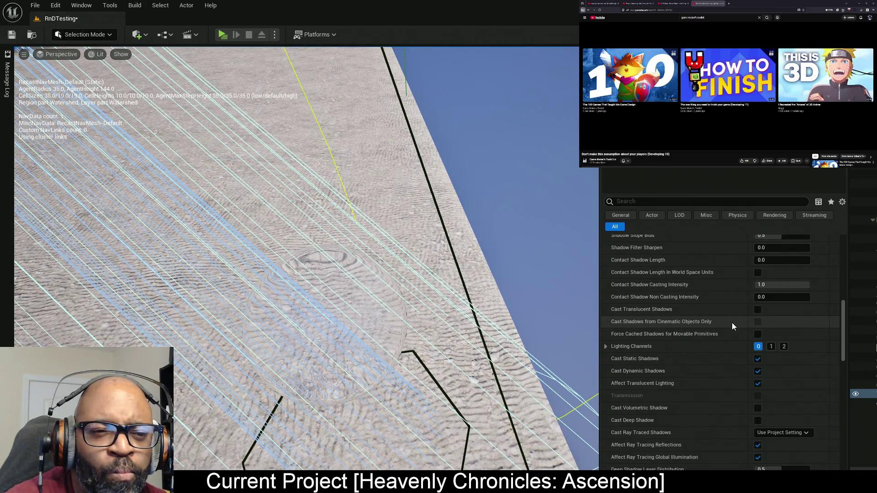
{"action": "scroll", "coordinate": [732, 326], "scroll_direction": "down", "scroll_amount": 2}
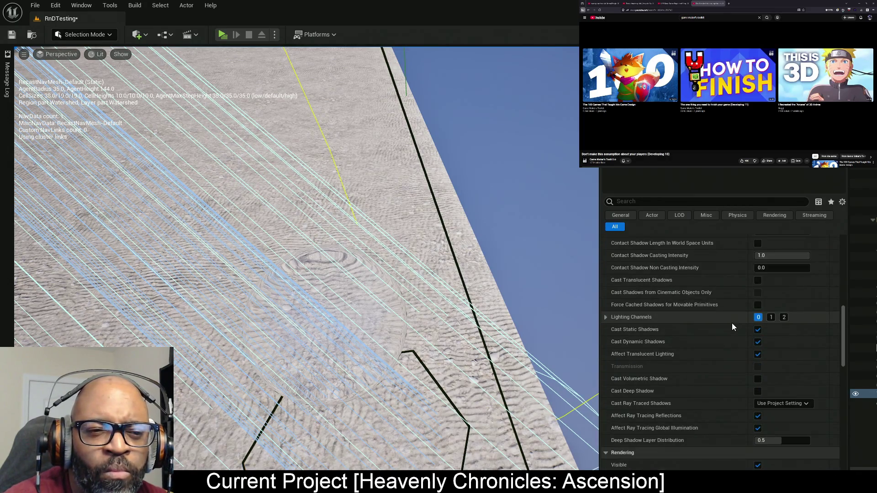
{"action": "scroll", "coordinate": [731, 323], "scroll_direction": "down", "scroll_amount": 2}
{"action": "left_click", "coordinate": [787, 375]}
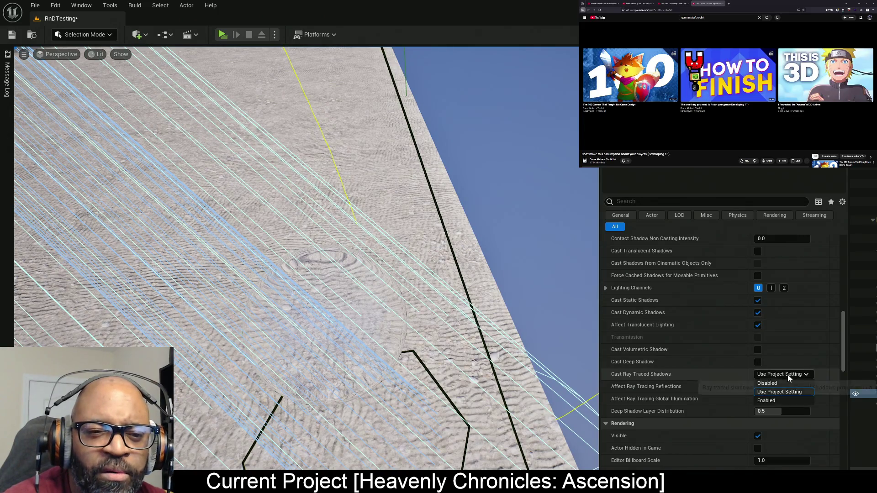
{"action": "key", "text": "Escape"}
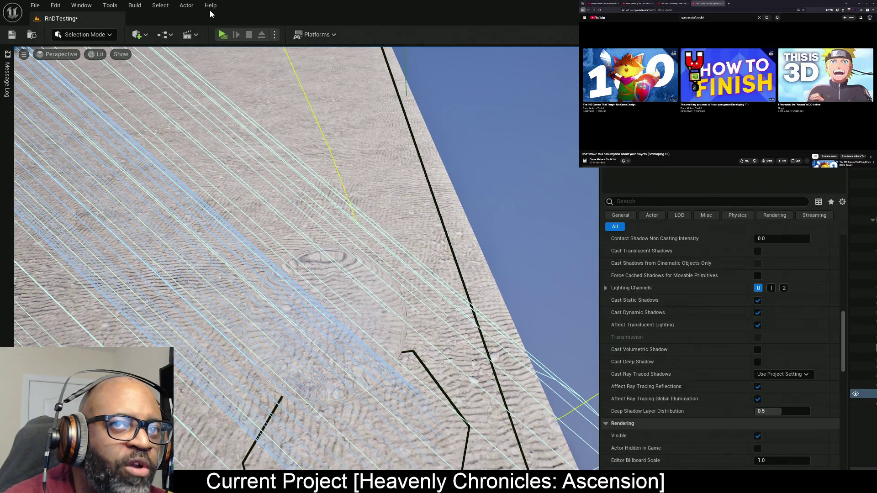
- Scroll through the light's remaining settings, then select the glass sphere in the viewport
{"action": "scroll", "coordinate": [749, 304], "scroll_direction": "down", "scroll_amount": 10}
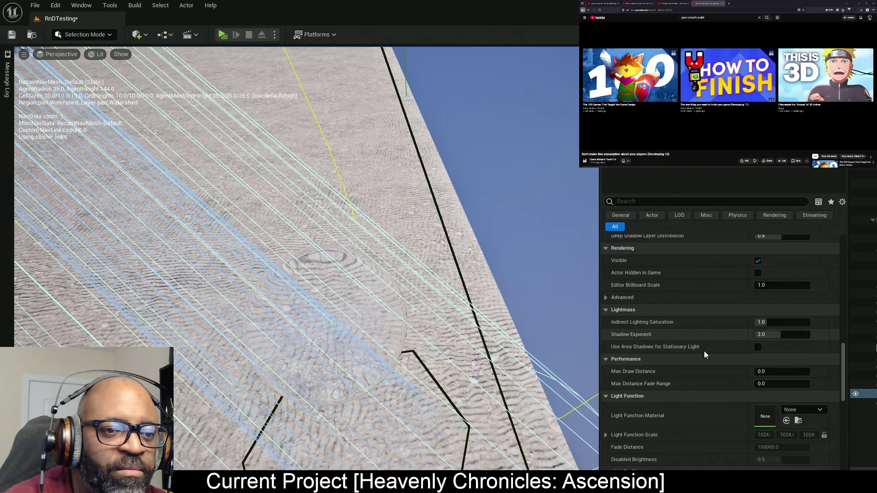
{"action": "scroll", "coordinate": [721, 315], "scroll_direction": "up", "scroll_amount": 2}
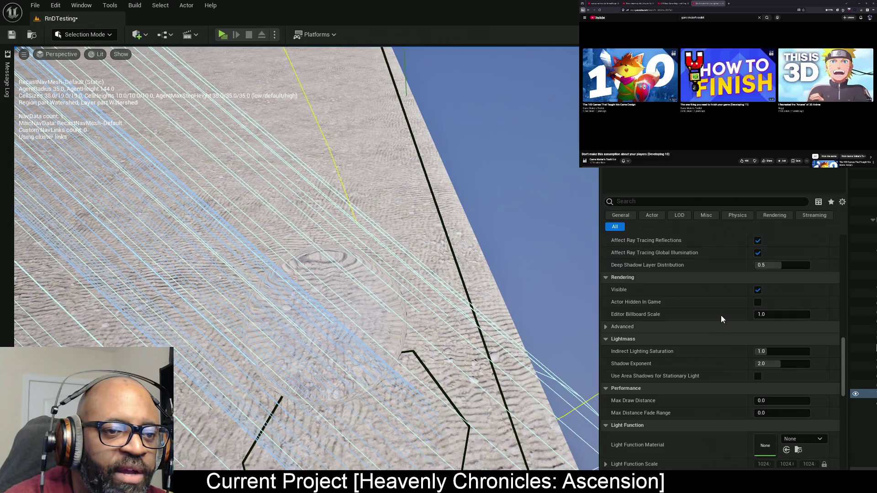
{"action": "scroll", "coordinate": [721, 315], "scroll_direction": "up", "scroll_amount": 2}
{"action": "scroll", "coordinate": [721, 317], "scroll_direction": "down", "scroll_amount": 3}
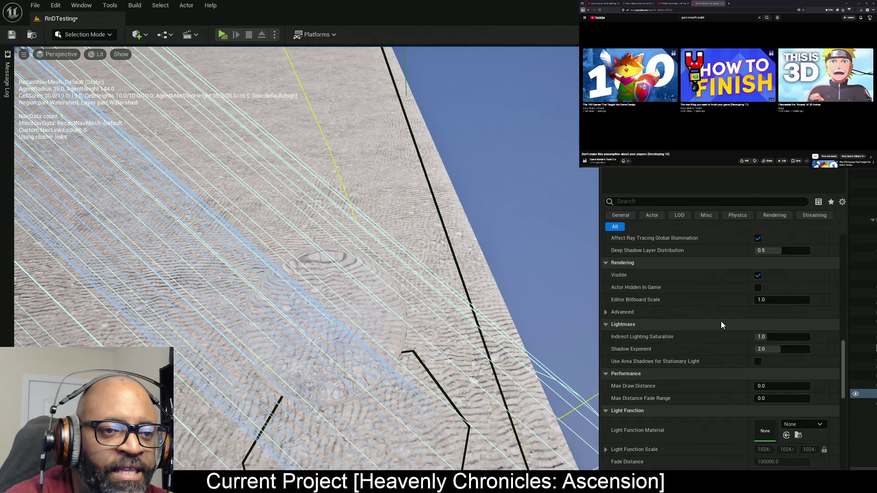
{"action": "scroll", "coordinate": [720, 322], "scroll_direction": "down", "scroll_amount": 5}
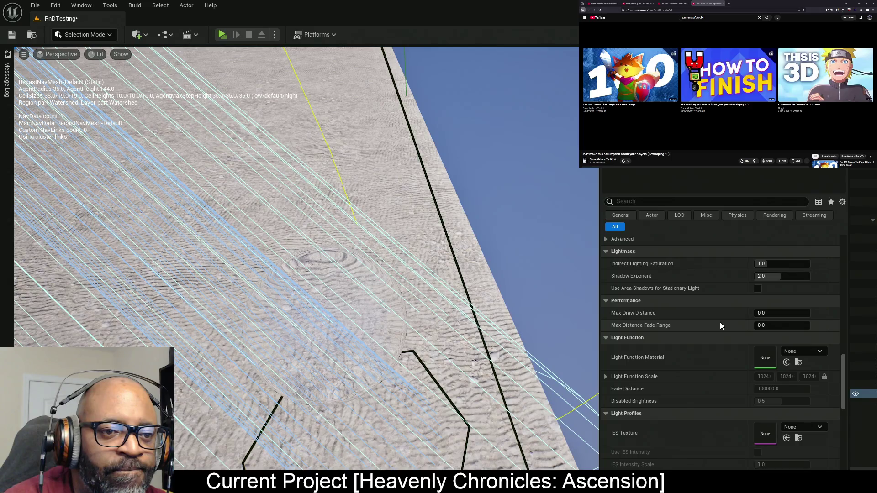
{"action": "scroll", "coordinate": [720, 324], "scroll_direction": "down", "scroll_amount": 9}
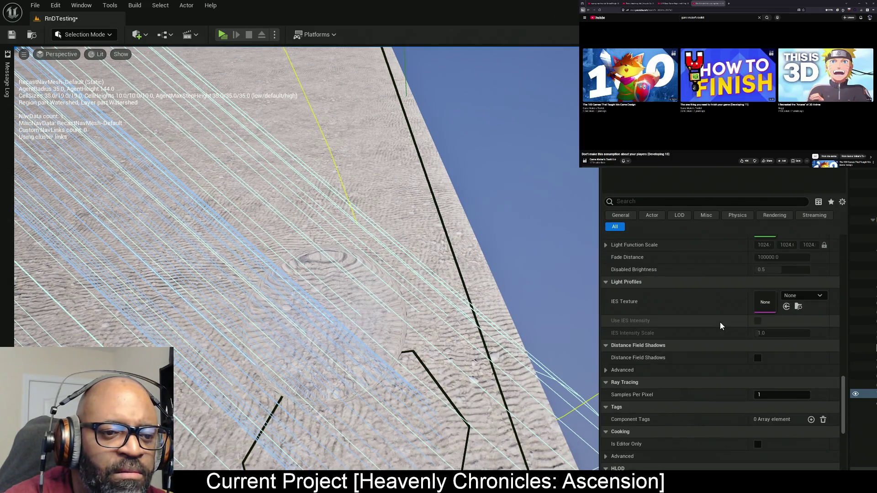
{"action": "scroll", "coordinate": [719, 323], "scroll_direction": "down", "scroll_amount": 5}
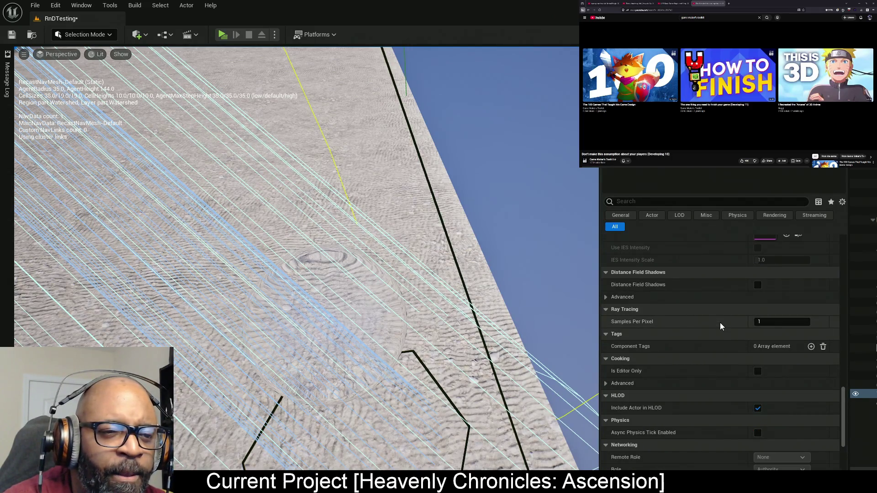
{"action": "scroll", "coordinate": [720, 322], "scroll_direction": "down", "scroll_amount": 12}
{"action": "left_click", "coordinate": [351, 302]}
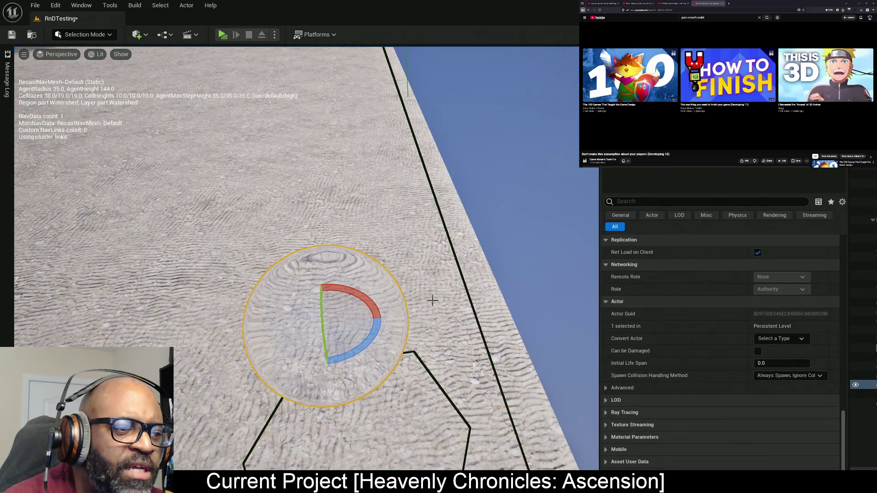
- Scroll up the sphere's Details panel and expand its Lighting section
{"action": "scroll", "coordinate": [717, 306], "scroll_direction": "up", "scroll_amount": 3}
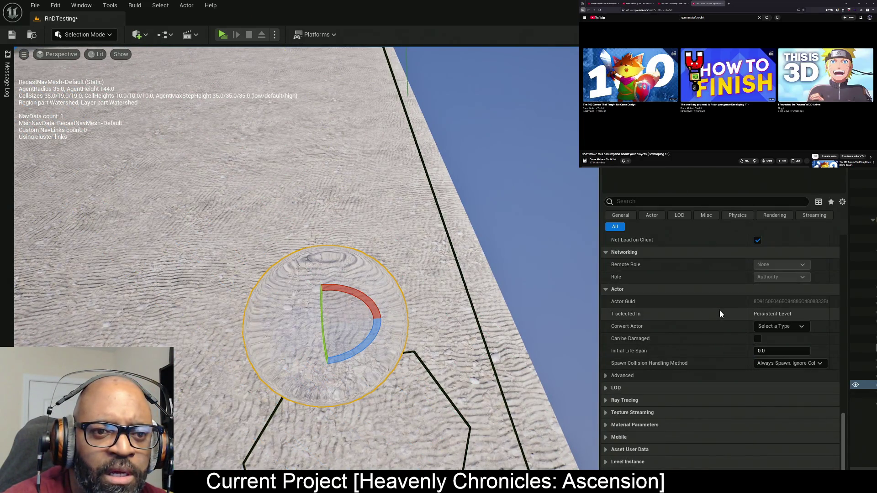
{"action": "scroll", "coordinate": [703, 386], "scroll_direction": "down", "scroll_amount": 2}
{"action": "scroll", "coordinate": [662, 395], "scroll_direction": "up", "scroll_amount": 3}
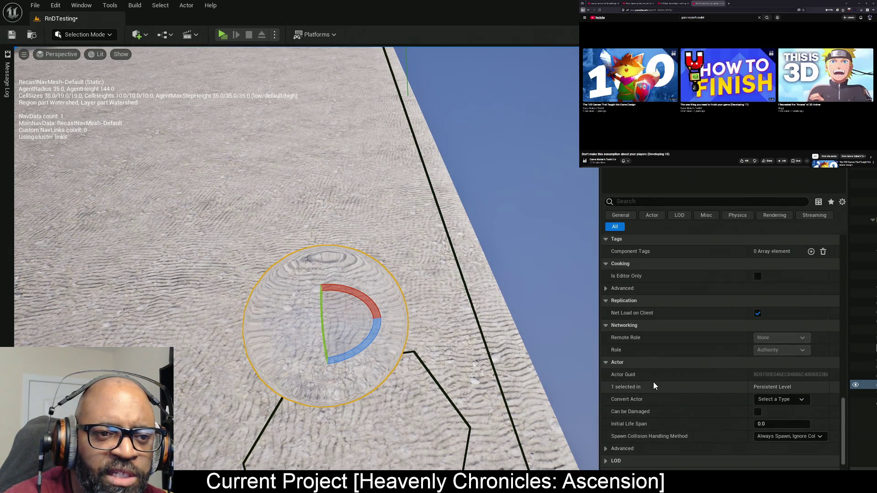
{"action": "scroll", "coordinate": [660, 377], "scroll_direction": "up", "scroll_amount": 4}
{"action": "scroll", "coordinate": [661, 373], "scroll_direction": "up", "scroll_amount": 4}
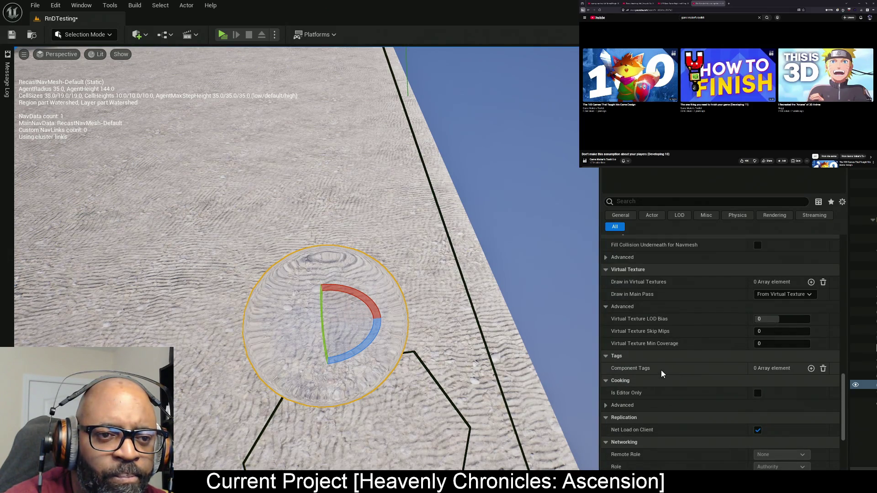
{"action": "scroll", "coordinate": [661, 371], "scroll_direction": "up", "scroll_amount": 5}
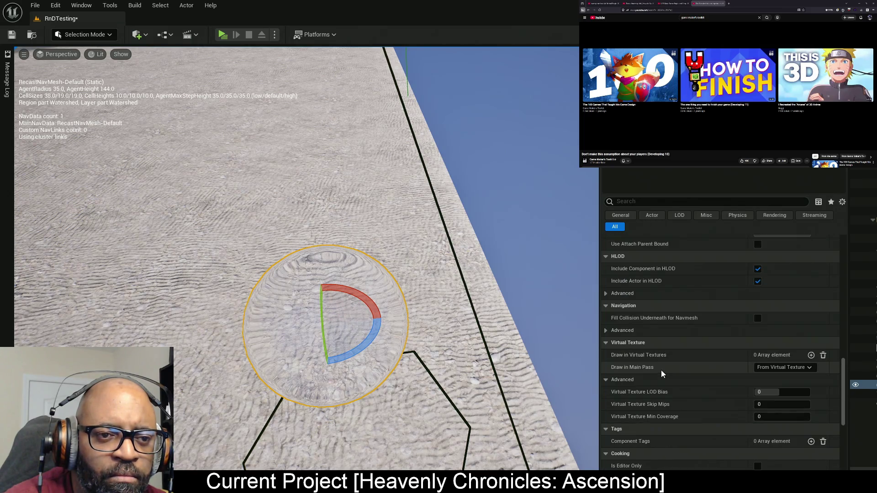
{"action": "scroll", "coordinate": [661, 370], "scroll_direction": "up", "scroll_amount": 8}
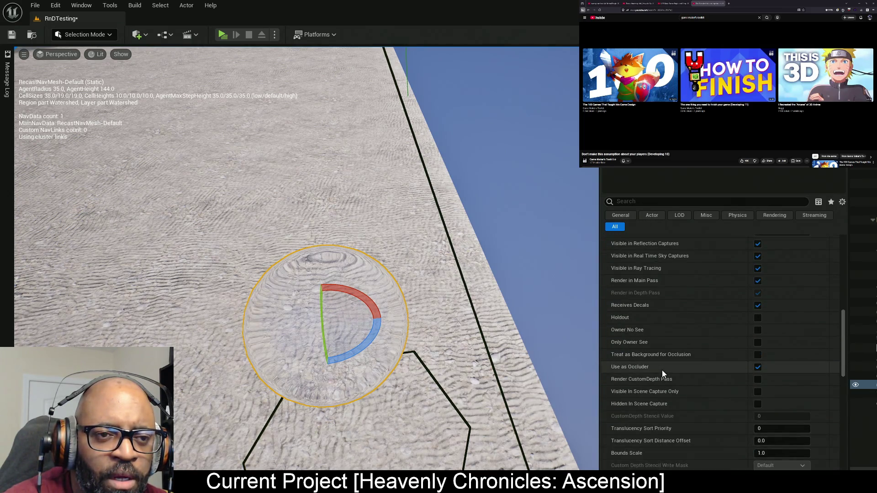
{"action": "scroll", "coordinate": [663, 371], "scroll_direction": "up", "scroll_amount": 4}
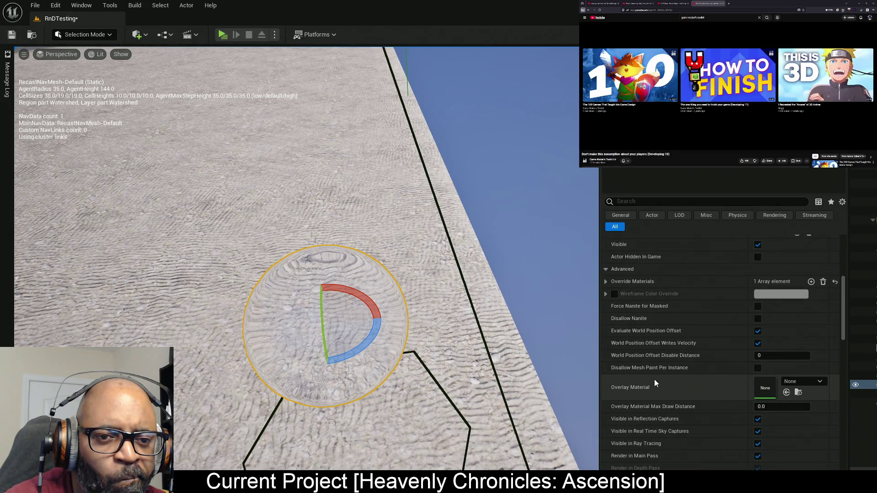
{"action": "scroll", "coordinate": [654, 379], "scroll_direction": "up", "scroll_amount": 4}
{"action": "left_click", "coordinate": [612, 281]}
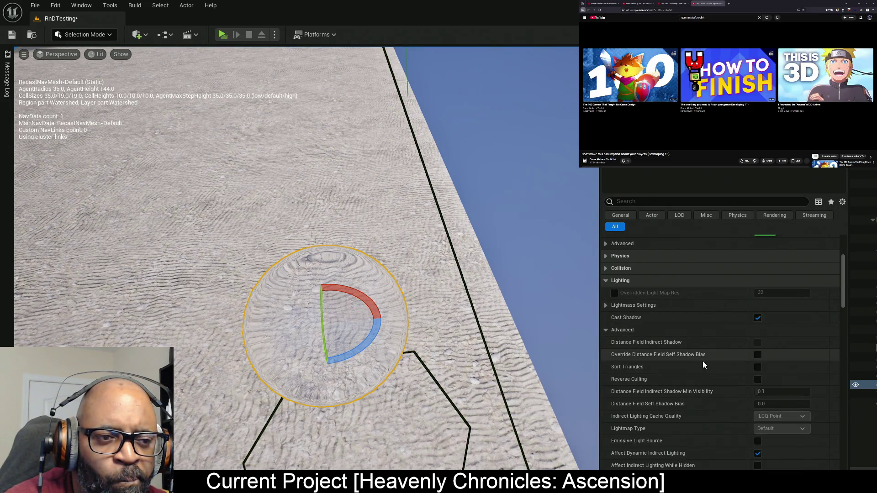
- Review the sphere's shadow options, including contact shadows, then scroll back toward Transform and Materials
{"action": "scroll", "coordinate": [715, 377], "scroll_direction": "down", "scroll_amount": 2}
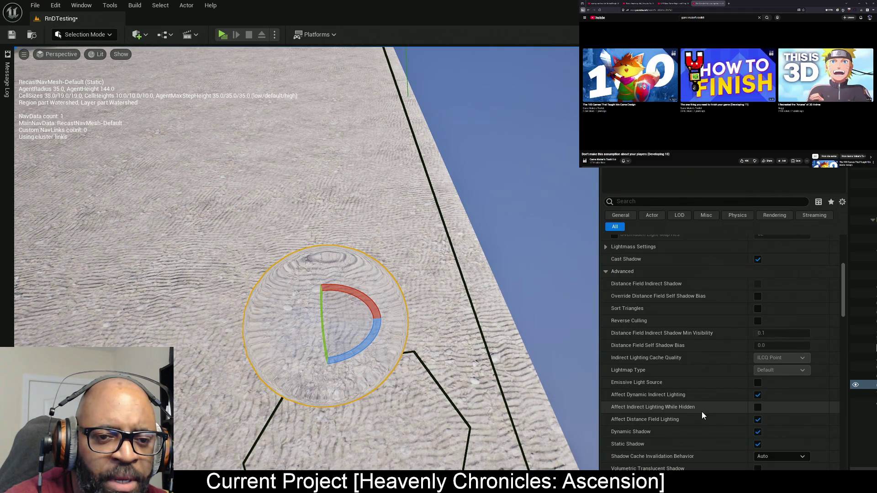
{"action": "scroll", "coordinate": [713, 417], "scroll_direction": "down", "scroll_amount": 2}
{"action": "scroll", "coordinate": [680, 371], "scroll_direction": "down", "scroll_amount": 3}
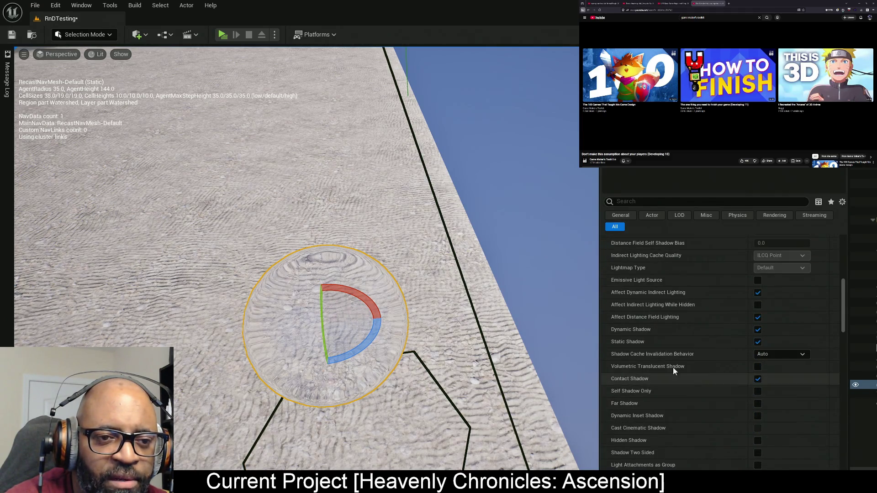
{"action": "scroll", "coordinate": [709, 397], "scroll_direction": "down", "scroll_amount": 2}
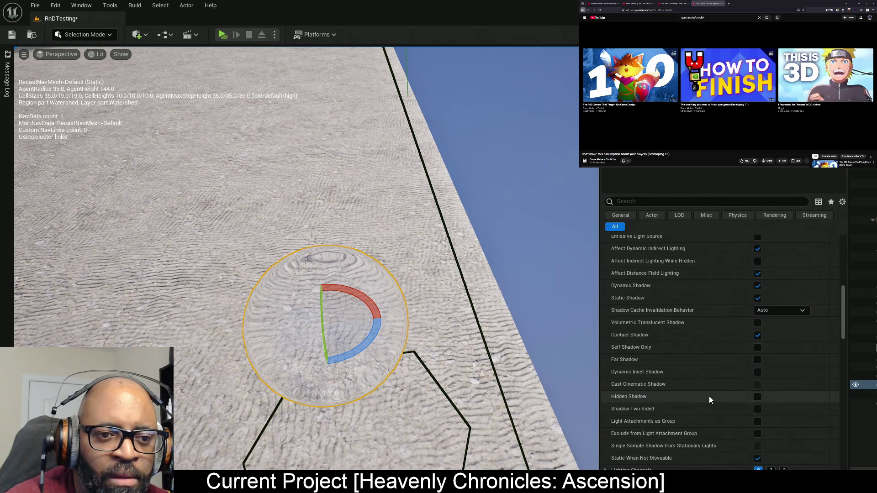
{"action": "scroll", "coordinate": [709, 396], "scroll_direction": "down", "scroll_amount": 3}
{"action": "scroll", "coordinate": [664, 397], "scroll_direction": "up", "scroll_amount": 15}
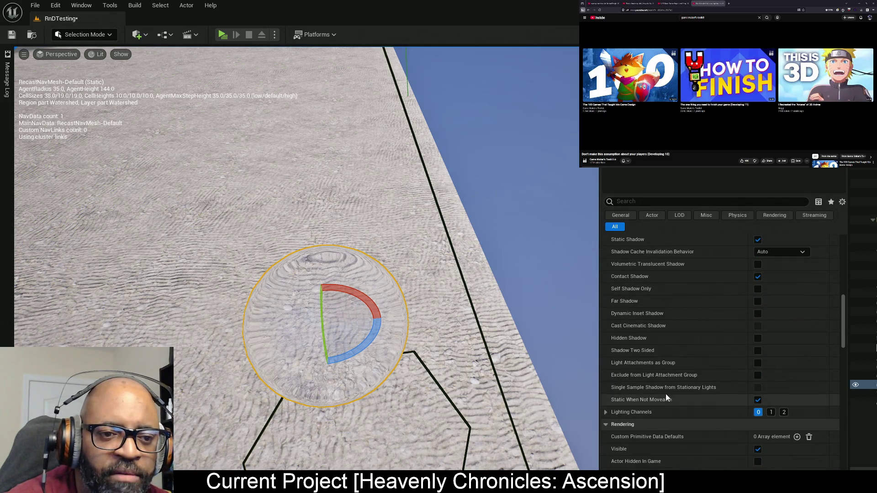
{"action": "scroll", "coordinate": [667, 378], "scroll_direction": "up", "scroll_amount": 4}
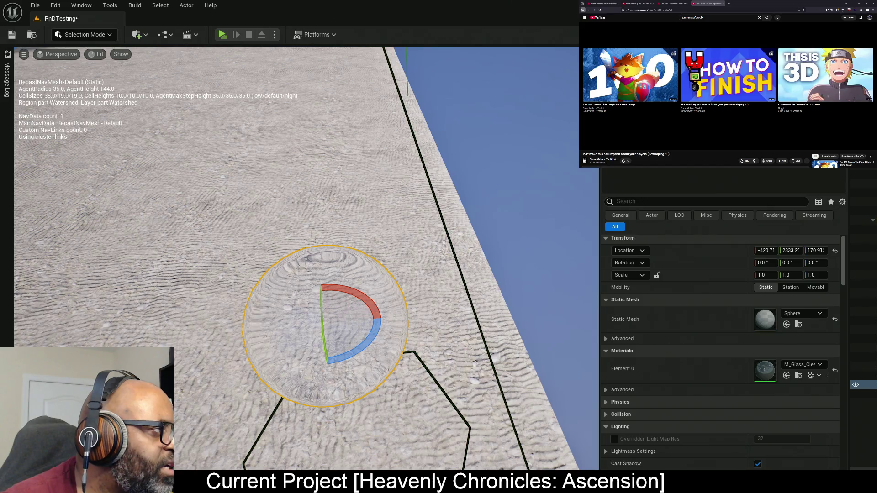
- Open the sphere's M_Glass_CleanMaster material maximized and pan across its node network
{"action": "double_click", "coordinate": [764, 370]}
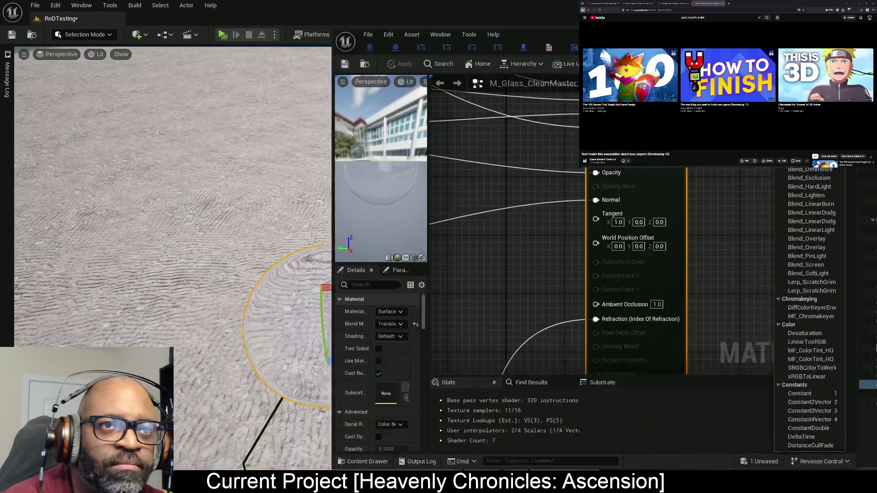
{"action": "key", "text": "super+Up"}
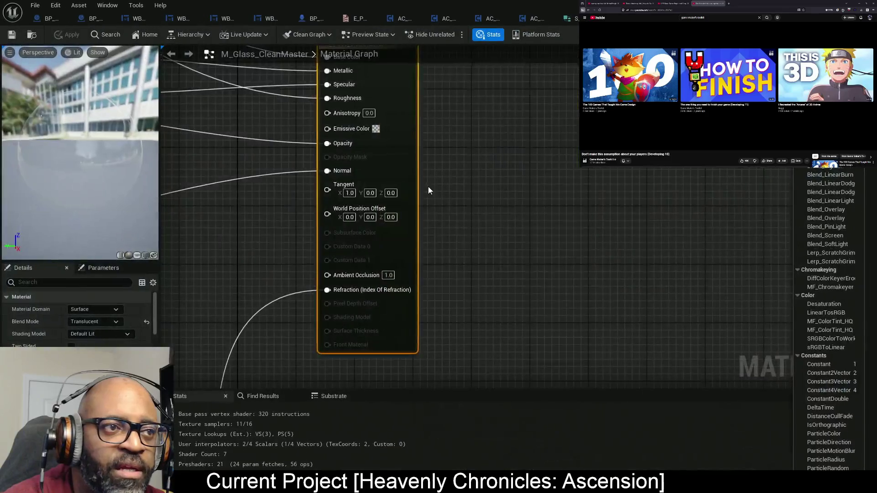
{"action": "scroll", "coordinate": [466, 190], "scroll_direction": "down", "scroll_amount": 3}
{"action": "scroll", "coordinate": [579, 197], "scroll_direction": "up", "scroll_amount": 3}
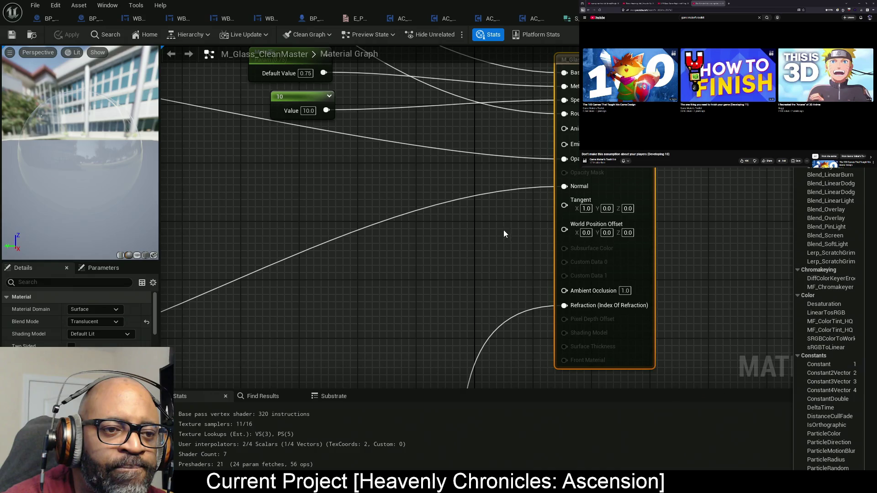
{"action": "scroll", "coordinate": [491, 248], "scroll_direction": "down", "scroll_amount": 8}
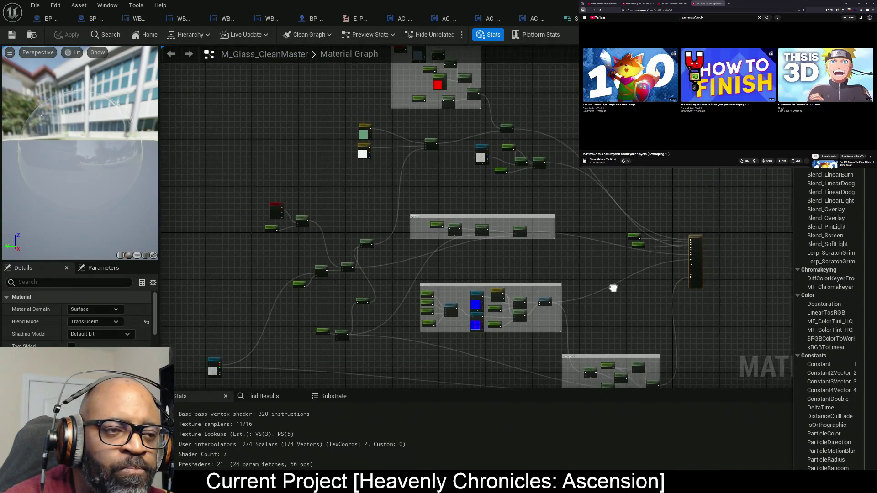
{"action": "left_click_drag", "start_coordinate": [614, 290], "coordinate": [524, 224]}
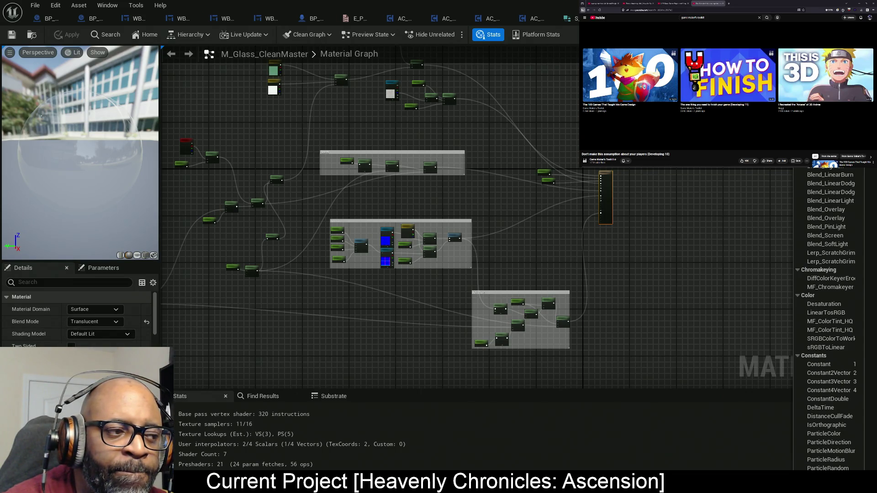
- Widen the material preview and Details area, then return to the RnDTesting level
{"action": "scroll", "coordinate": [78, 319], "scroll_direction": "down", "scroll_amount": 3}
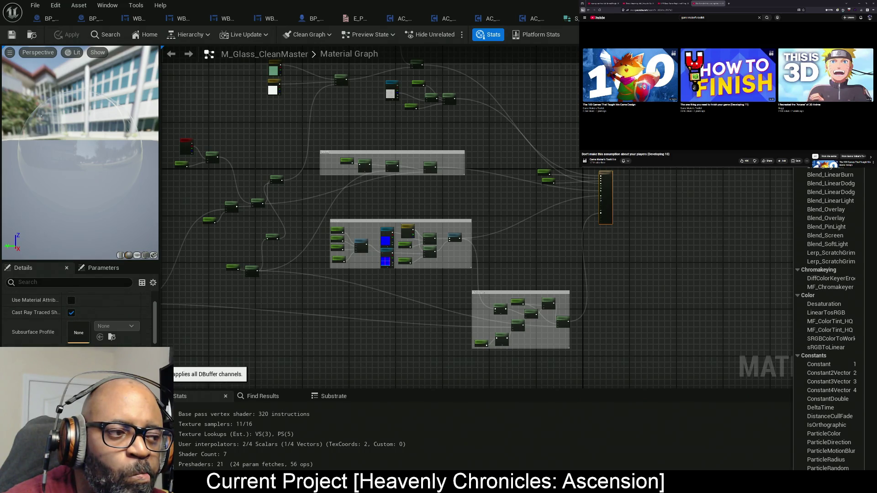
{"action": "scroll", "coordinate": [78, 320], "scroll_direction": "down", "scroll_amount": 3}
{"action": "scroll", "coordinate": [78, 320], "scroll_direction": "down", "scroll_amount": 5}
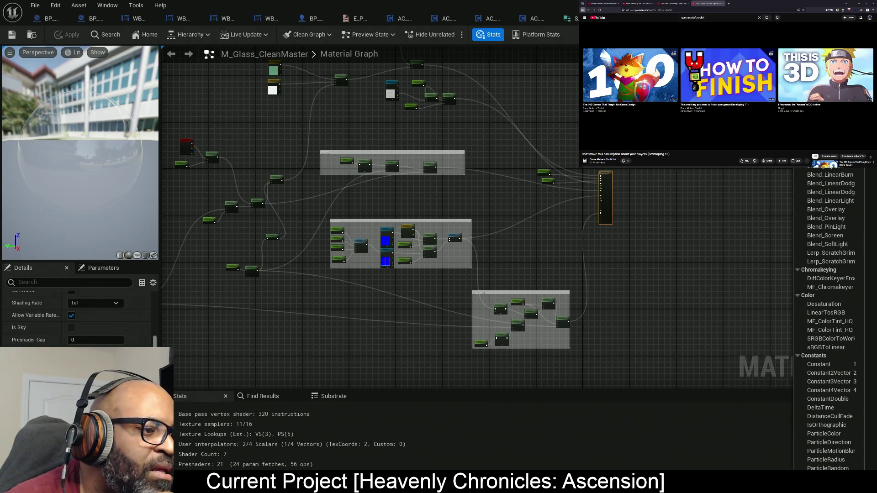
{"action": "mouse_move", "coordinate": [160, 370]}
{"action": "left_mouse_down"}
{"action": "mouse_move", "coordinate": [315, 374]}
{"action": "mouse_move", "coordinate": [242, 373]}
{"action": "left_mouse_up"}
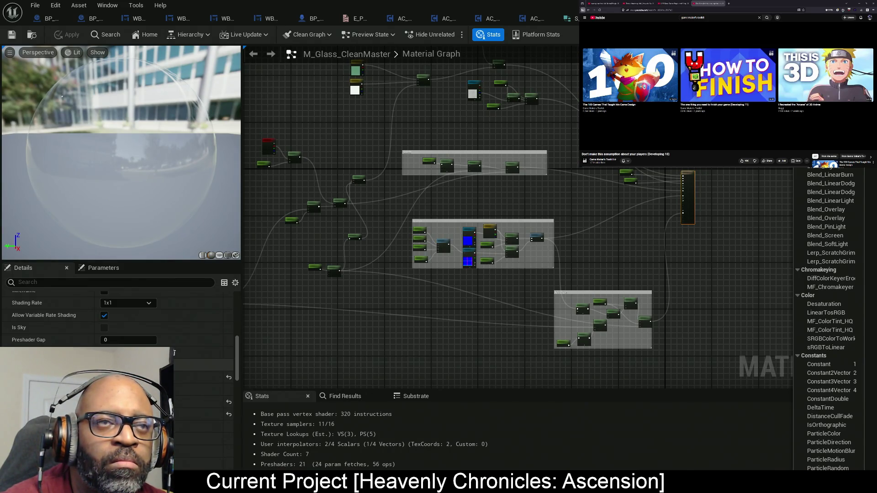
{"action": "key", "text": "alt+Tab"}
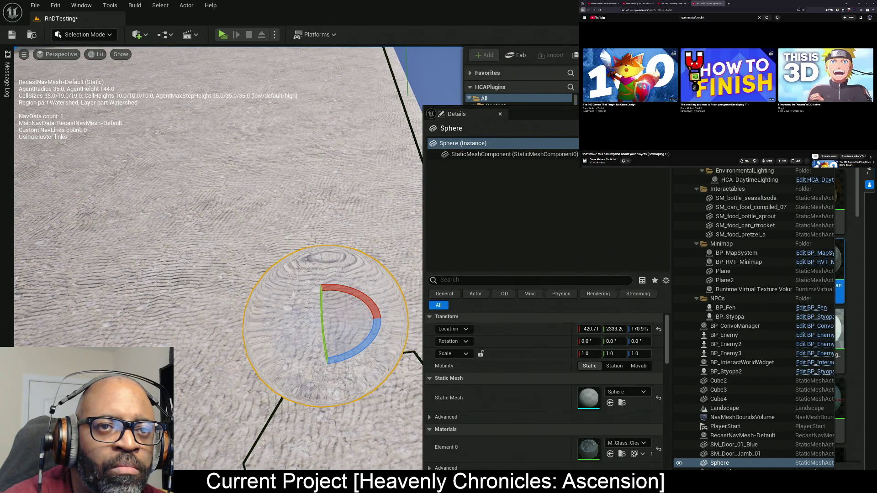
- Open M_Glass_CleanMaster from the glass material assets in the Content Browser
{"action": "left_click", "coordinate": [756, 323]}
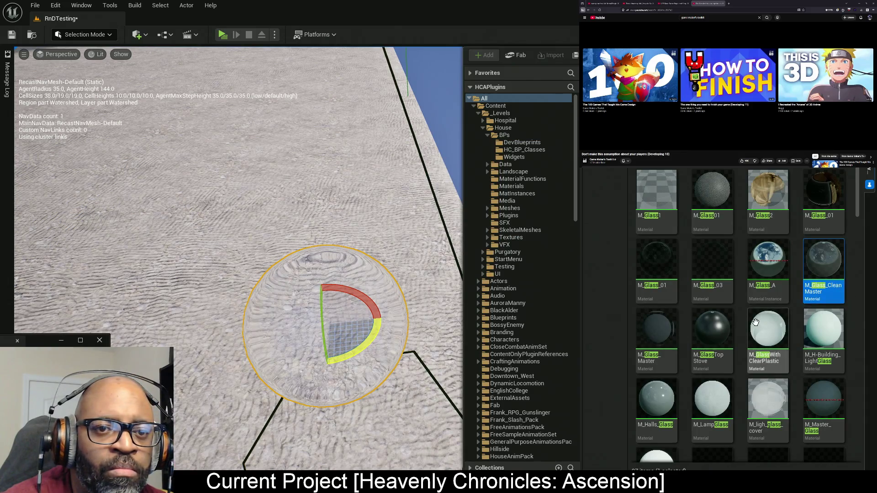
{"action": "double_click", "coordinate": [818, 265]}
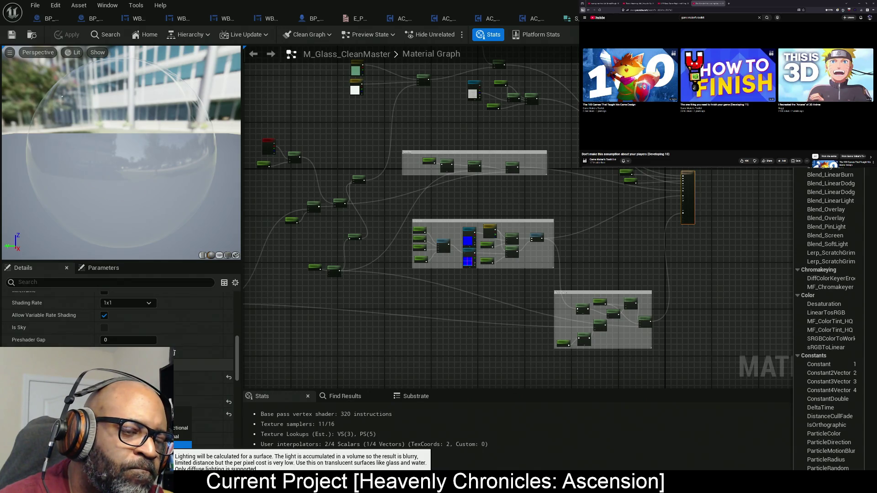
- Confirm the translucency lighting mode and reopen M_Glass_CleanMaster from the level
{"action": "left_click", "coordinate": [183, 445]}
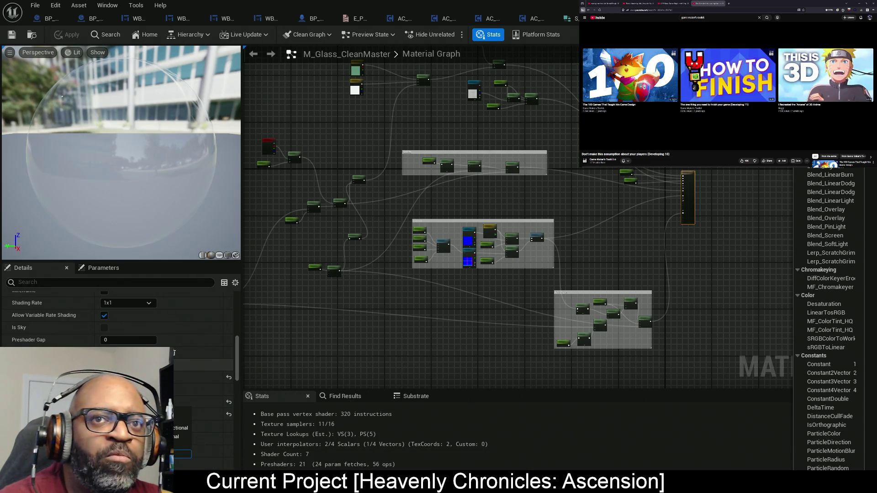
{"action": "key", "text": "alt+Tab"}
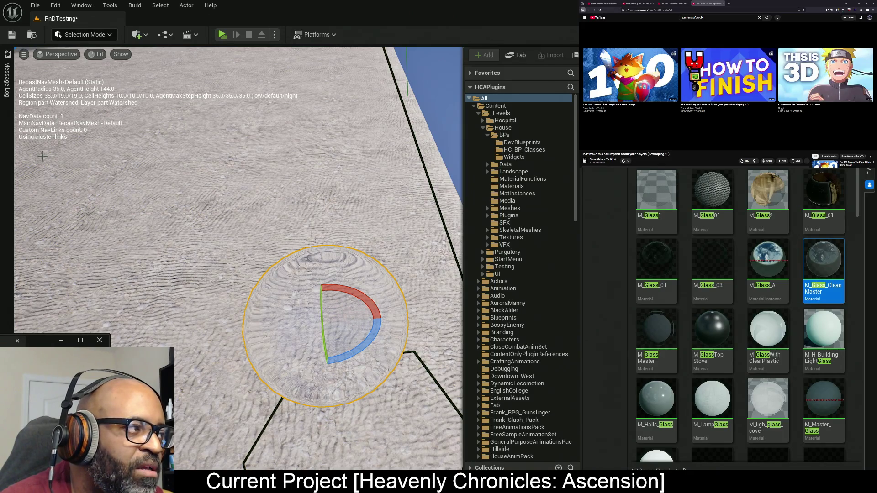
{"action": "double_click", "coordinate": [824, 269]}
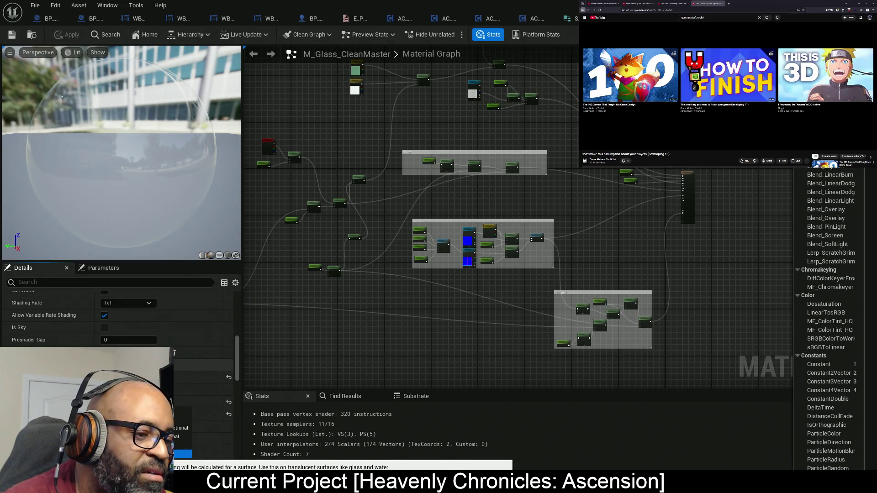
- Select the constant 10 node, close the material editor, and move toward the sphere
{"action": "scroll", "coordinate": [678, 171], "scroll_direction": "up", "scroll_amount": 5}
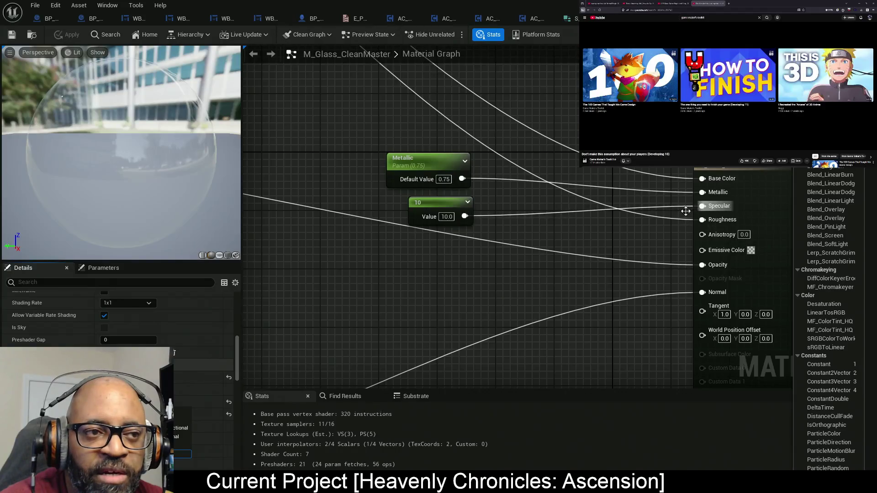
{"action": "left_click_drag", "start_coordinate": [360, 198], "coordinate": [604, 263]}
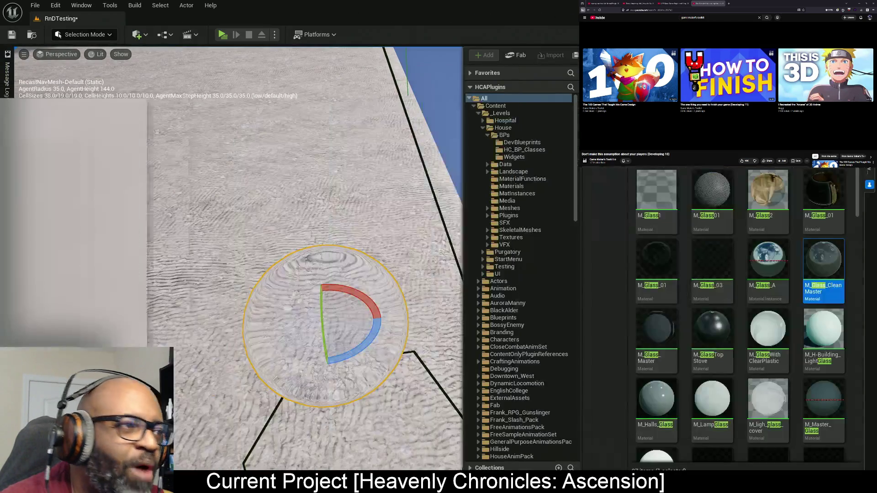
{"action": "left_click", "coordinate": [564, 4]}
{"action": "left_click_drag", "start_coordinate": [235, 209], "coordinate": [263, 196]}
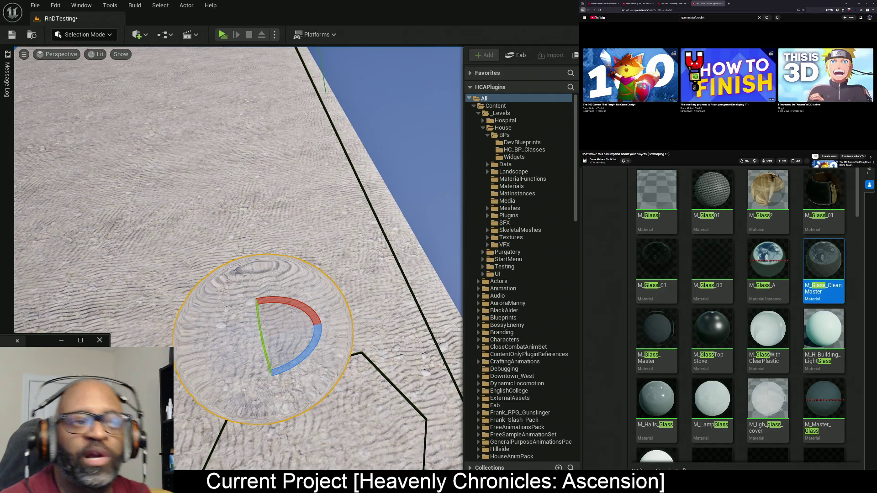
- Reframe the glass sphere and pan the material graph to the Opacity node group
{"action": "key", "text": "p"}
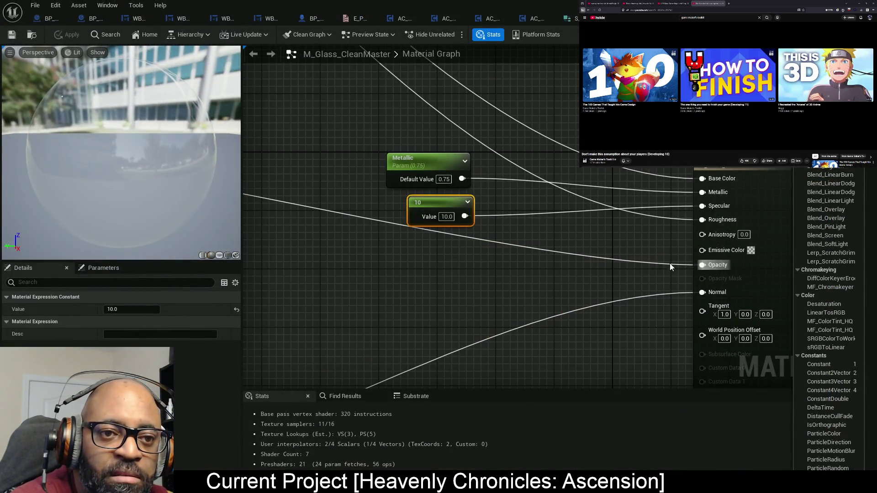
{"action": "mouse_move", "coordinate": [670, 263]}
{"action": "left_mouse_down"}
{"action": "mouse_move", "coordinate": [603, 265]}
{"action": "mouse_move", "coordinate": [602, 246]}
{"action": "mouse_move", "coordinate": [431, 228]}
{"action": "mouse_move", "coordinate": [429, 217]}
{"action": "mouse_move", "coordinate": [541, 219]}
{"action": "left_mouse_up"}
{"action": "scroll", "coordinate": [504, 248], "scroll_direction": "down", "scroll_amount": 3}
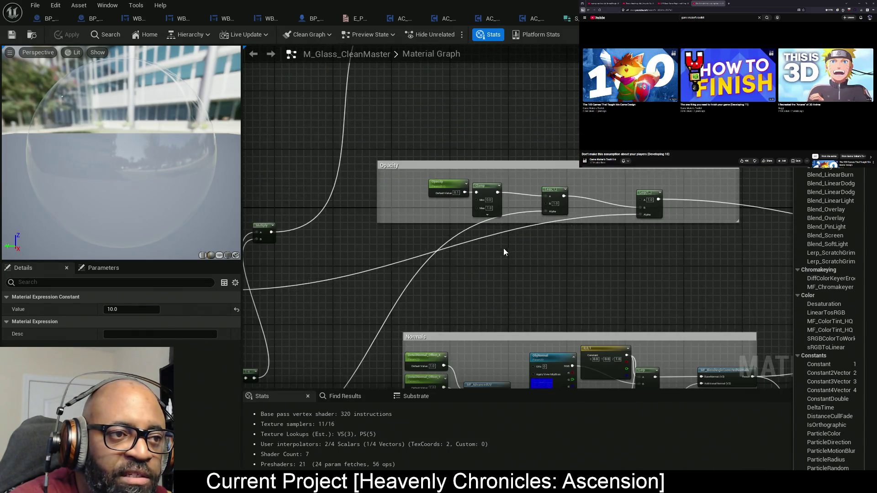
- Inspect the Opacity parameter, then browse to M_Glass_CleanMaster's Megapack Yakohama folder with Ctrl+B
{"action": "scroll", "coordinate": [524, 215], "scroll_direction": "up", "scroll_amount": 1}
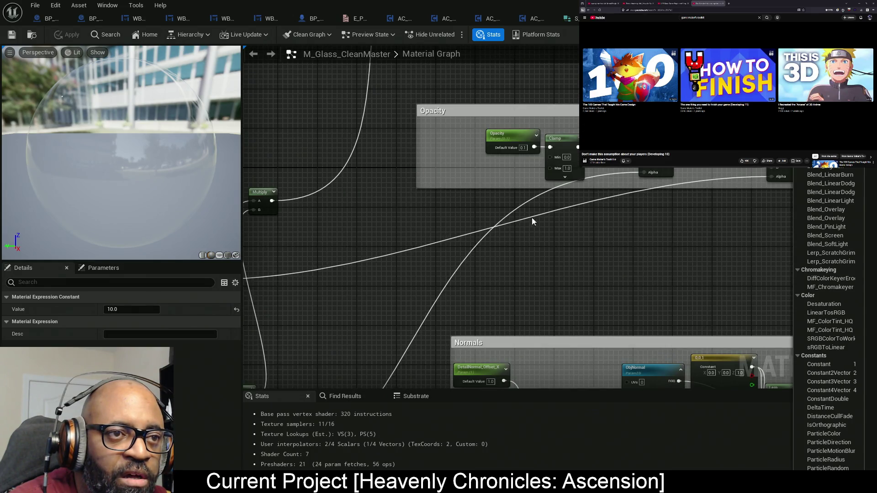
{"action": "left_click", "coordinate": [526, 151]}
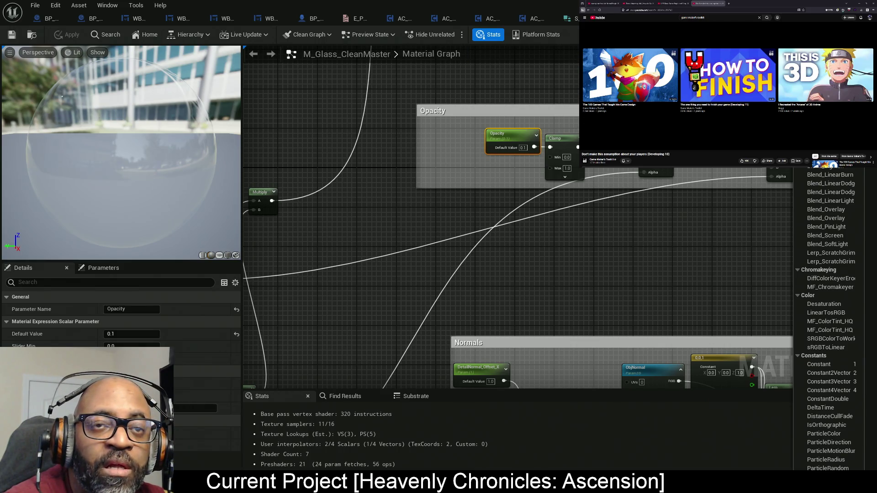
{"action": "key", "text": "alt+Tab"}
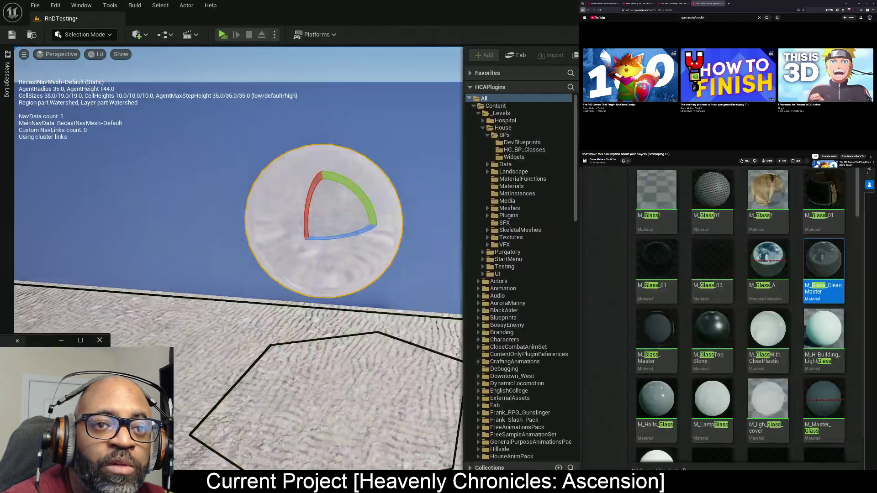
{"action": "right_click", "coordinate": [811, 268]}
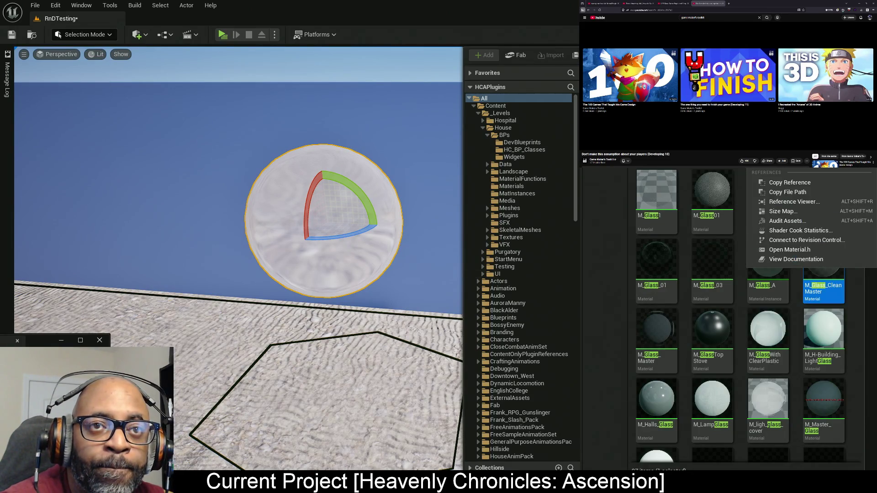
{"action": "key", "text": "ctrl+b"}
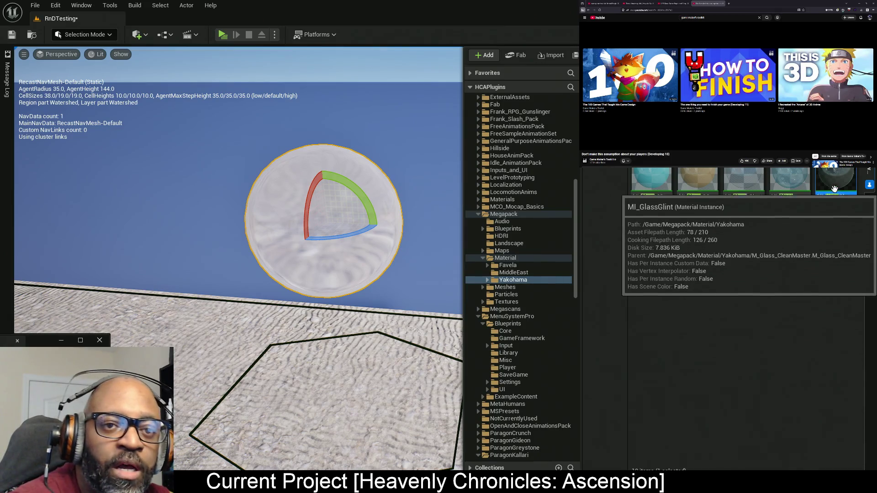
- Drop MI_GlassGlint onto the glass sphere and reposition its material instance editor
{"action": "mouse_move", "coordinate": [834, 190]}
{"action": "left_mouse_down"}
{"action": "mouse_move", "coordinate": [372, 227]}
{"action": "mouse_move", "coordinate": [372, 189]}
{"action": "left_mouse_up"}
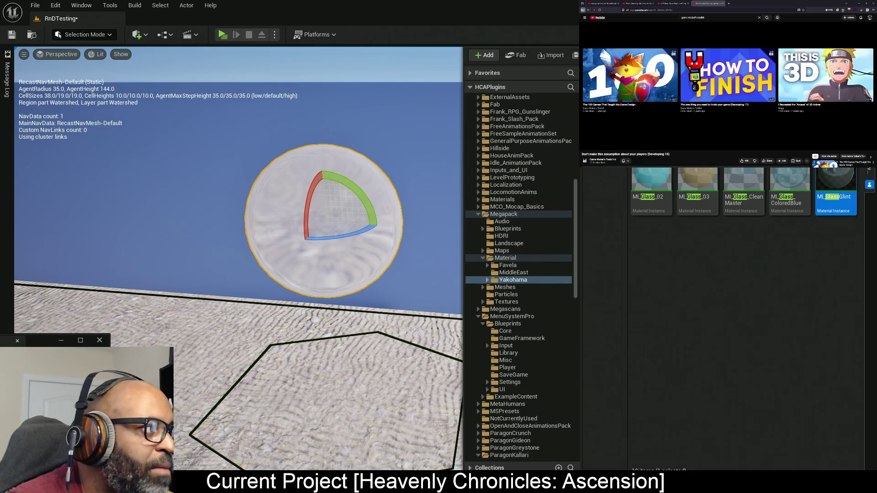
{"action": "left_click_drag", "start_coordinate": [125, 105], "coordinate": [113, 101]}
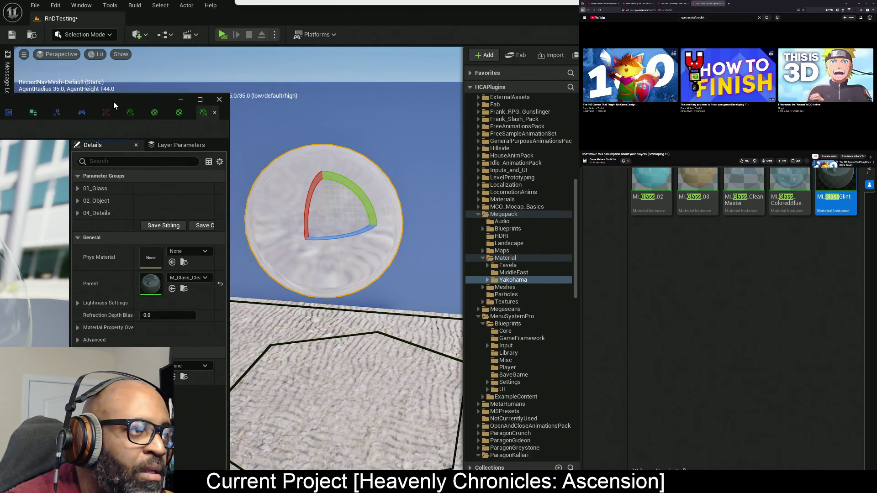
- Expand the 01_Glass and 02_Object parameter groups and widen the parameter name column
{"action": "left_click", "coordinate": [77, 188]}
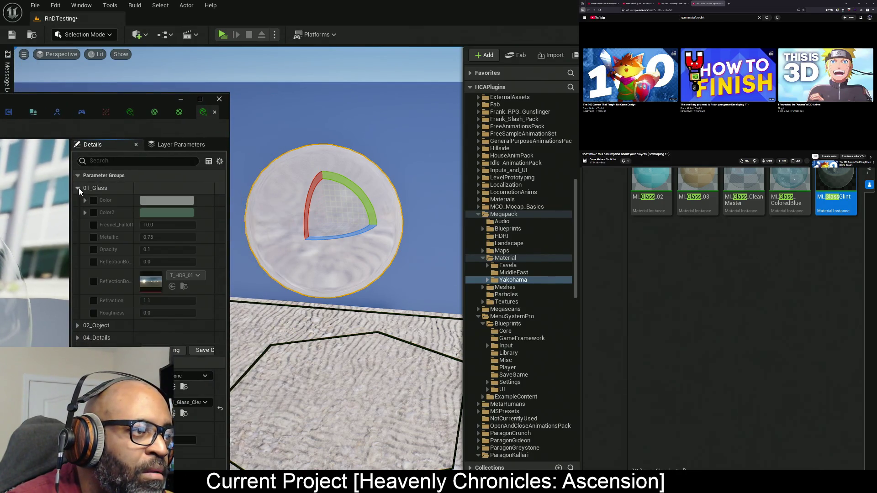
{"action": "left_click", "coordinate": [81, 326]}
{"action": "scroll", "coordinate": [94, 297], "scroll_direction": "down", "scroll_amount": 3}
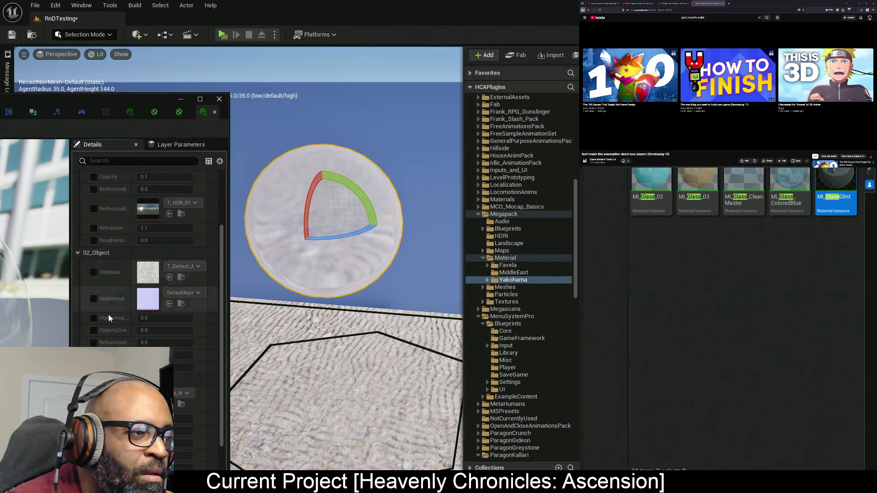
{"action": "left_click_drag", "start_coordinate": [133, 255], "coordinate": [154, 254]}
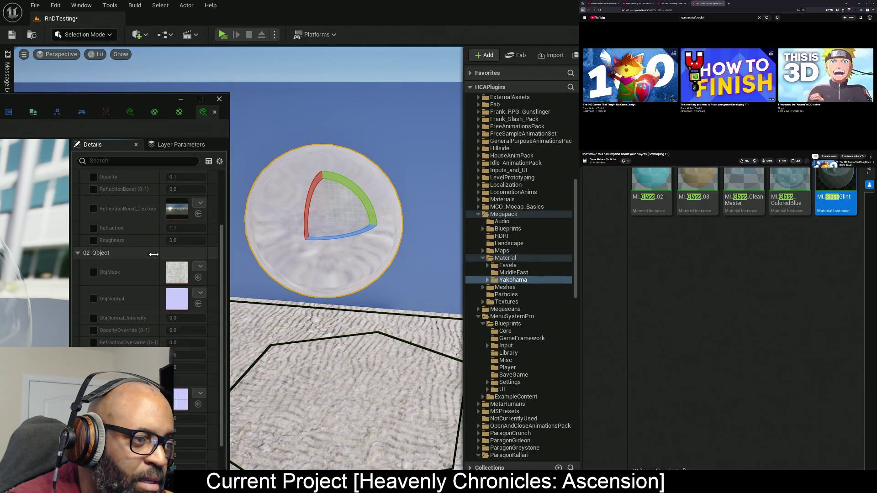
{"action": "scroll", "coordinate": [131, 295], "scroll_direction": "down", "scroll_amount": 3}
{"action": "scroll", "coordinate": [111, 236], "scroll_direction": "up", "scroll_amount": 5}
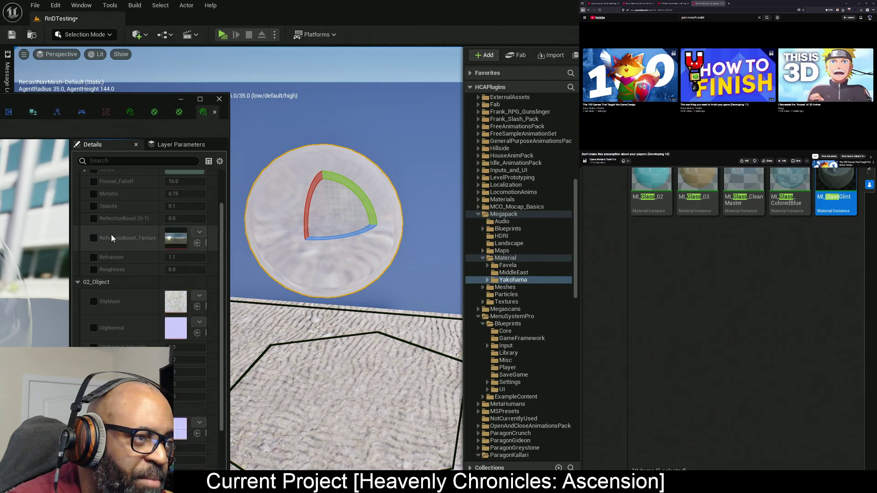
- Enable the Opacity override, try 1.0, then set it to 0.2 and inspect the sphere
{"action": "left_click", "coordinate": [94, 220]}
{"action": "type", "text": "1"}
{"action": "key", "text": "Return"}
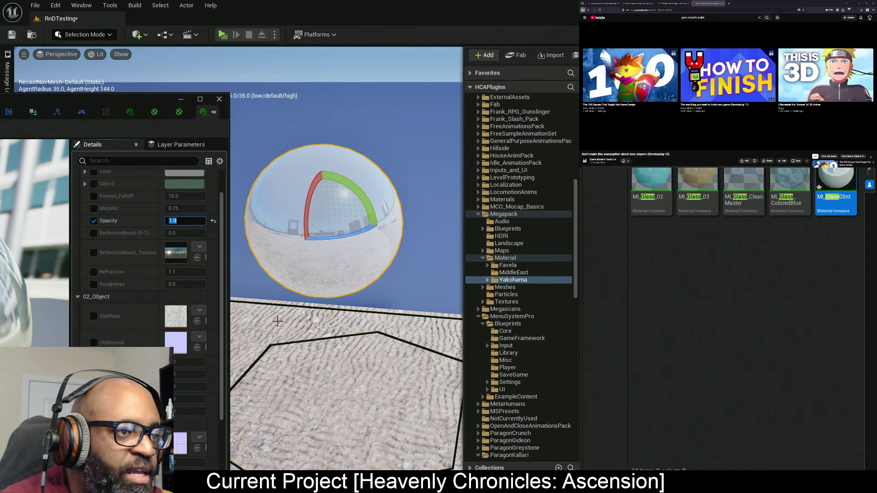
{"action": "mouse_move", "coordinate": [307, 313]}
{"action": "left_mouse_down"}
{"action": "mouse_move", "coordinate": [283, 347]}
{"action": "mouse_move", "coordinate": [386, 303]}
{"action": "left_mouse_up"}
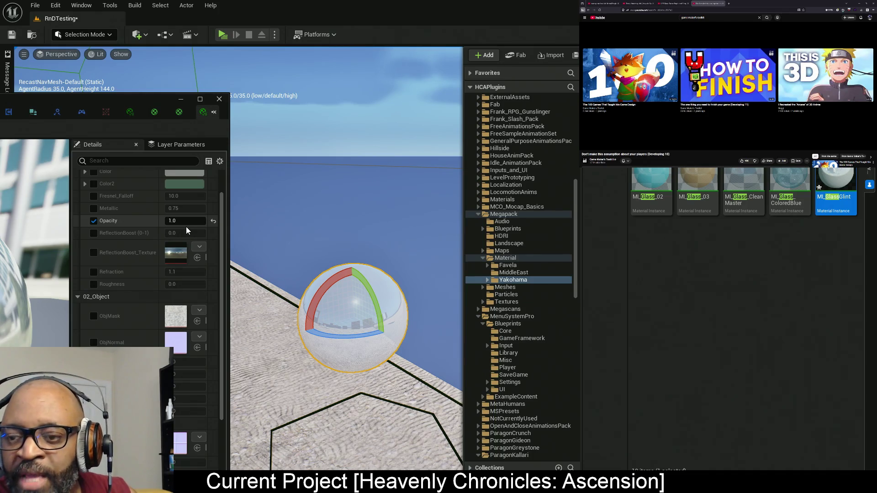
{"action": "scroll", "coordinate": [186, 227], "scroll_direction": "up", "scroll_amount": 1}
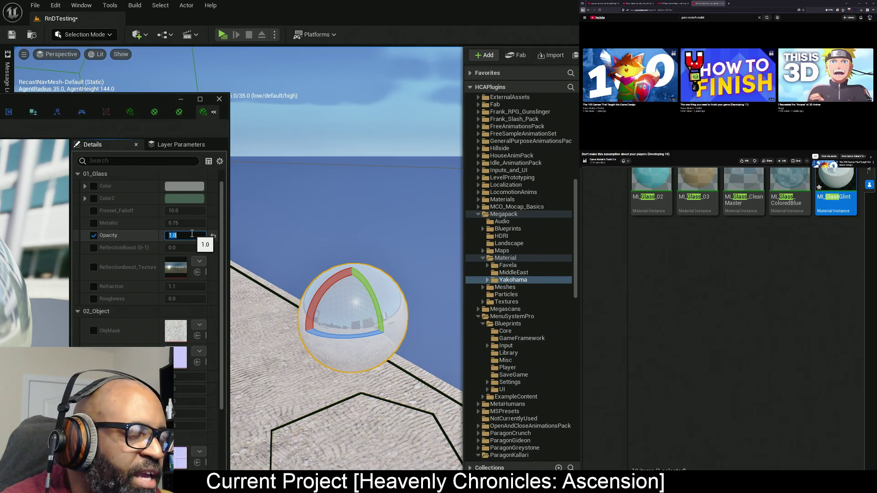
{"action": "type", "text": ".2"}
{"action": "type", "text": "0.2"}
{"action": "key", "text": "Return"}
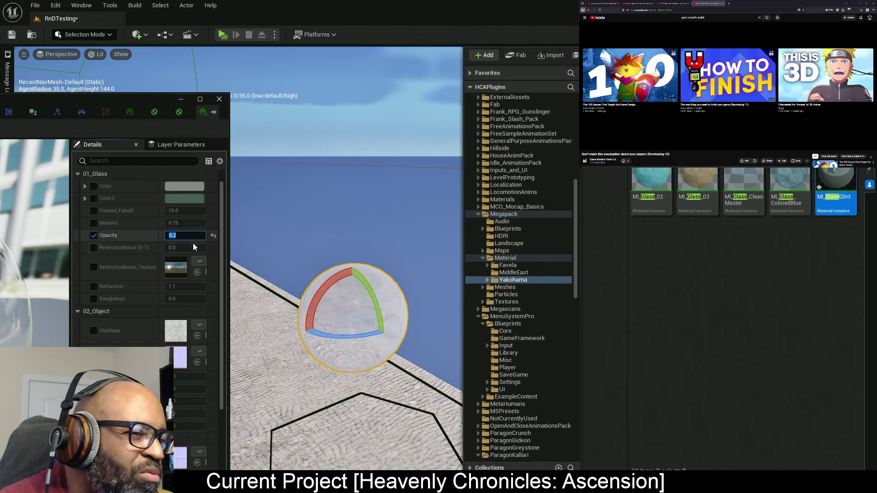
{"action": "left_click_drag", "start_coordinate": [393, 248], "coordinate": [389, 248]}
{"action": "left_click_drag", "start_coordinate": [386, 196], "coordinate": [390, 192]}
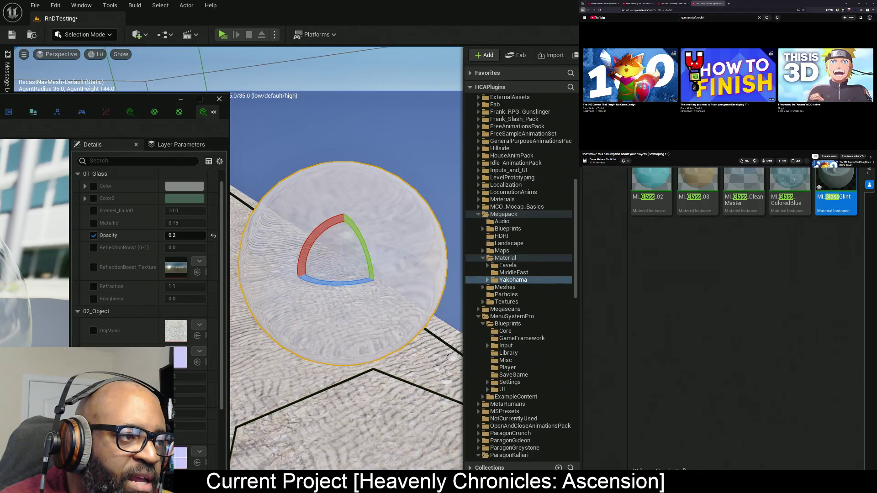
- Enable the Refraction override and try values 0.5, 0.1, 1.0, 1.01 and 1.001
{"action": "left_click", "coordinate": [94, 286]}
{"action": "left_click", "coordinate": [184, 286]}
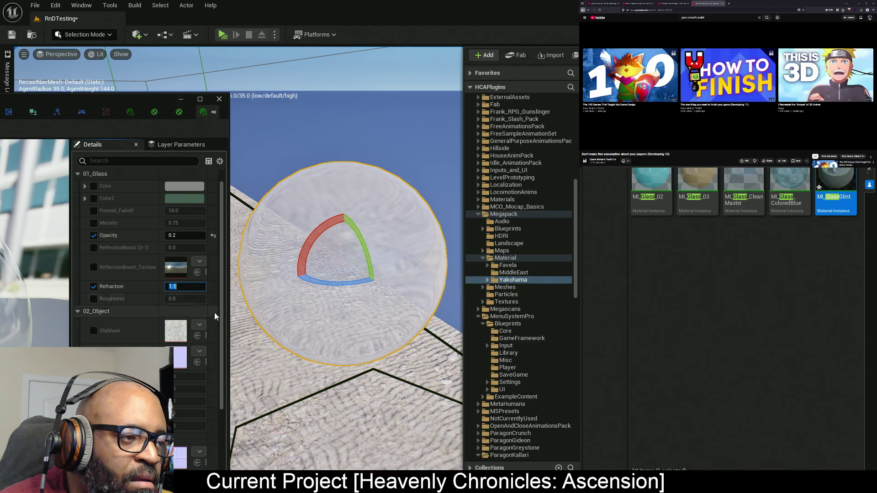
{"action": "type", "text": "0.5"}
{"action": "key", "text": "Return"}
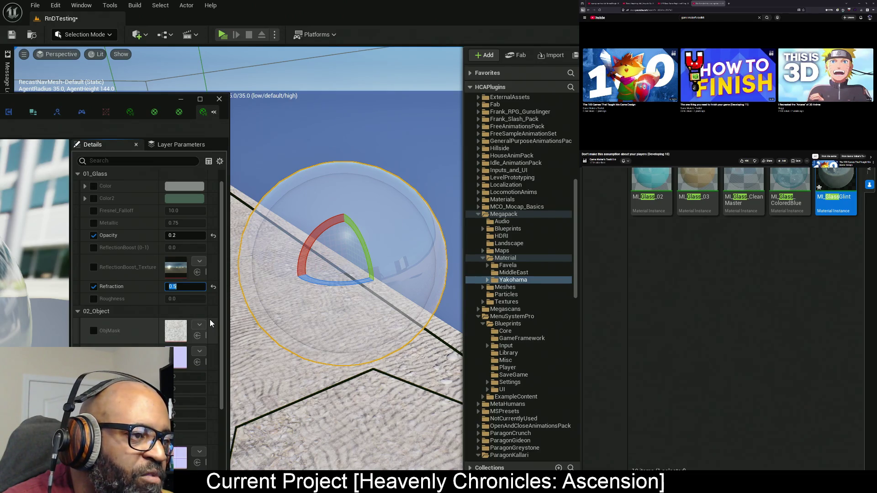
{"action": "key", "text": "BackSpace"}
{"action": "key", "text": "Return"}
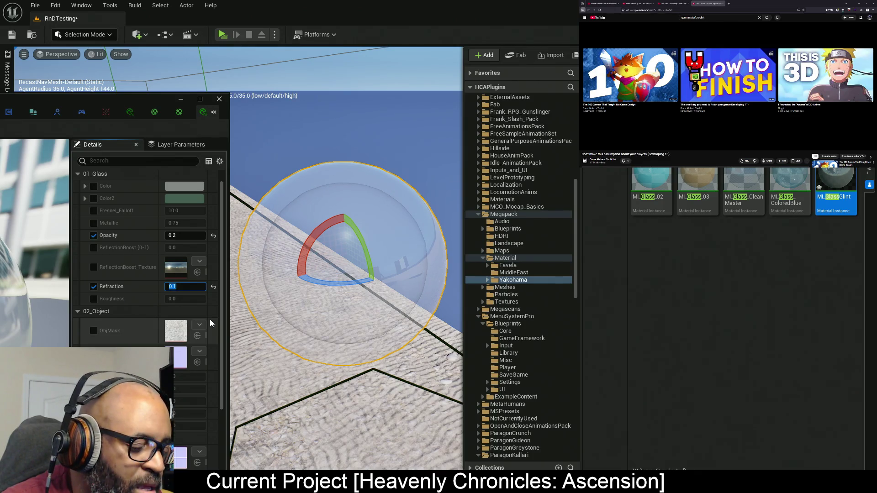
{"action": "type", "text": "1"}
{"action": "key", "text": "Return"}
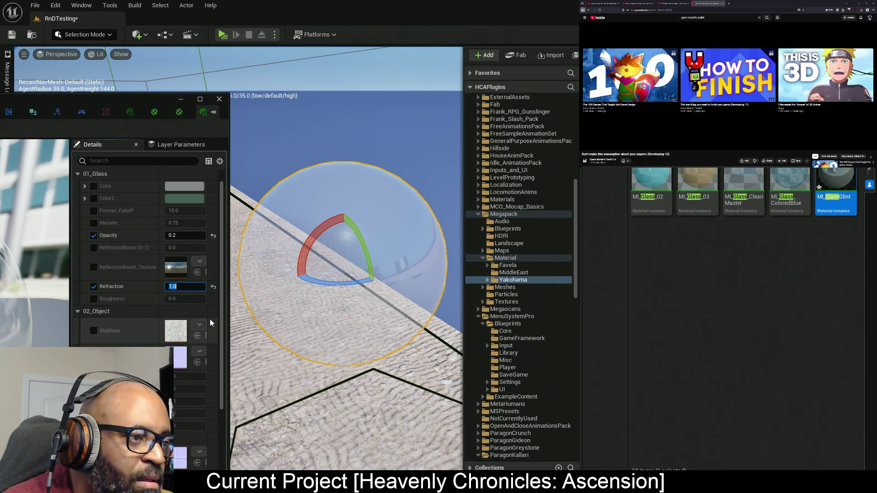
{"action": "type", "text": "1.1"}
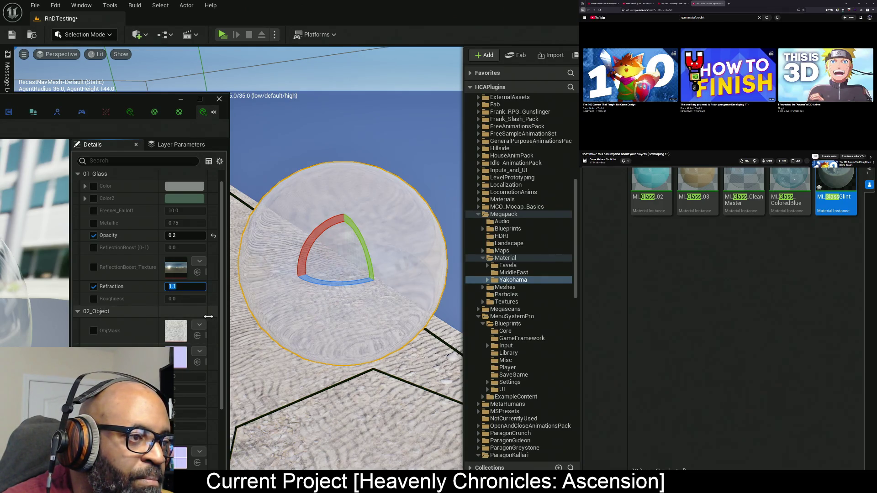
{"action": "key", "text": "BackSpace"}
{"action": "key", "text": "BackSpace"}
{"action": "key", "text": "Return"}
{"action": "key", "text": "Right"}
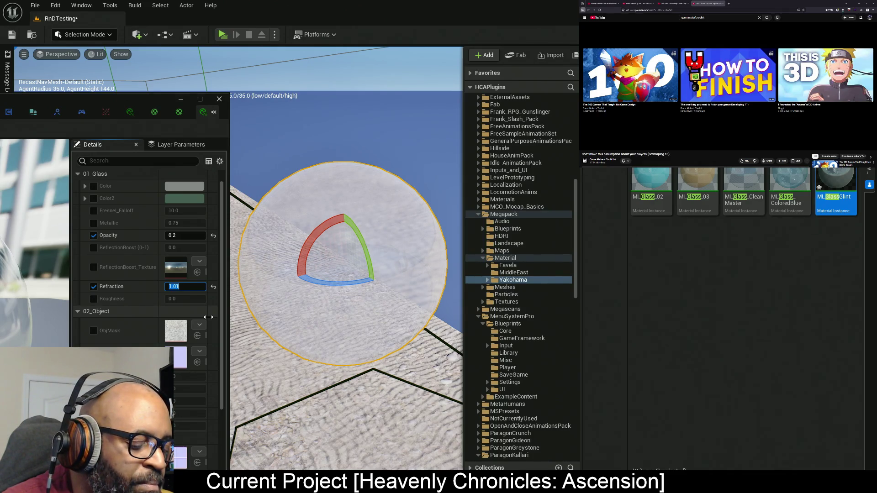
{"action": "key", "text": "BackSpace"}
{"action": "type", "text": "0"}
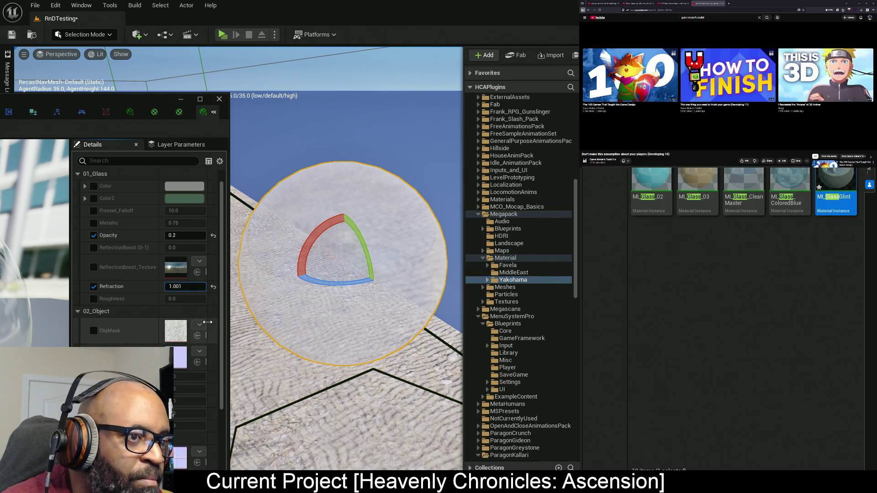
{"action": "type", "text": "1"}
{"action": "key", "text": "Return"}
- Fine-tune Refraction through 1.003 and 1.005, settling on 1.004
{"action": "left_click", "coordinate": [192, 289]}
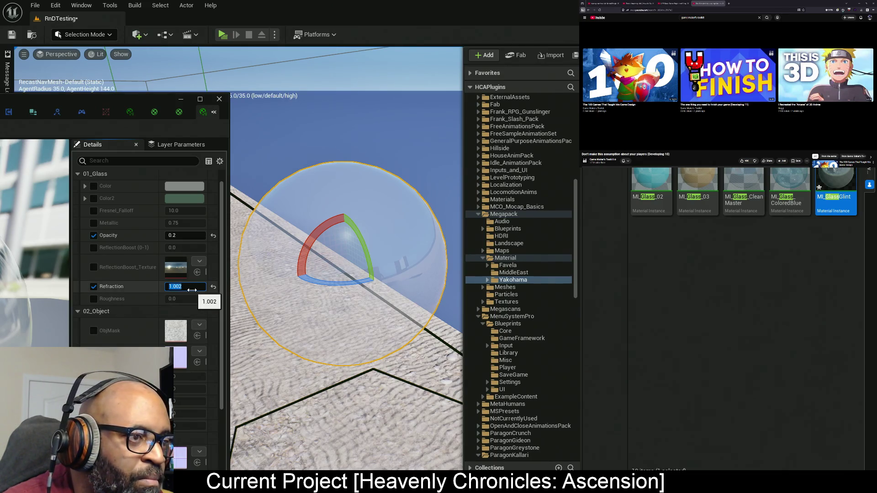
{"action": "key", "text": "BackSpace"}
{"action": "type", "text": "3"}
{"action": "key", "text": "Return"}
{"action": "left_click", "coordinate": [191, 287]}
{"action": "key", "text": "BackSpace"}
{"action": "type", "text": "5"}
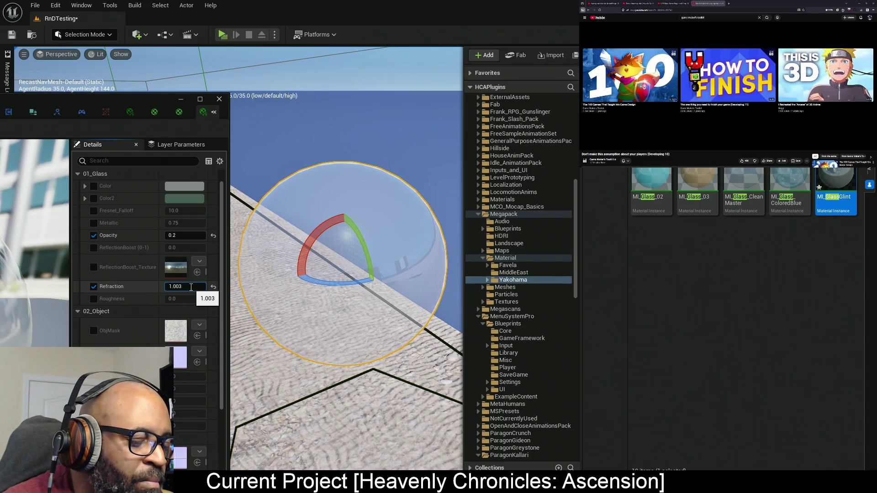
{"action": "key", "text": "Return"}
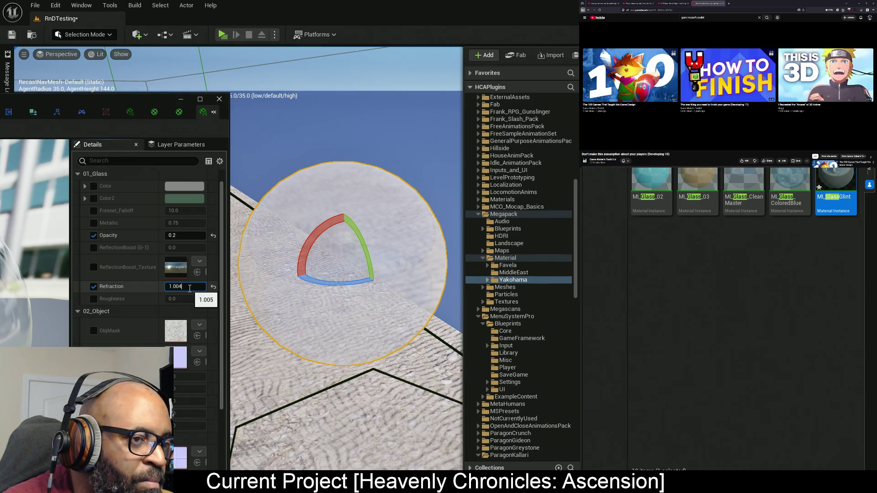
{"action": "key", "text": "Return"}
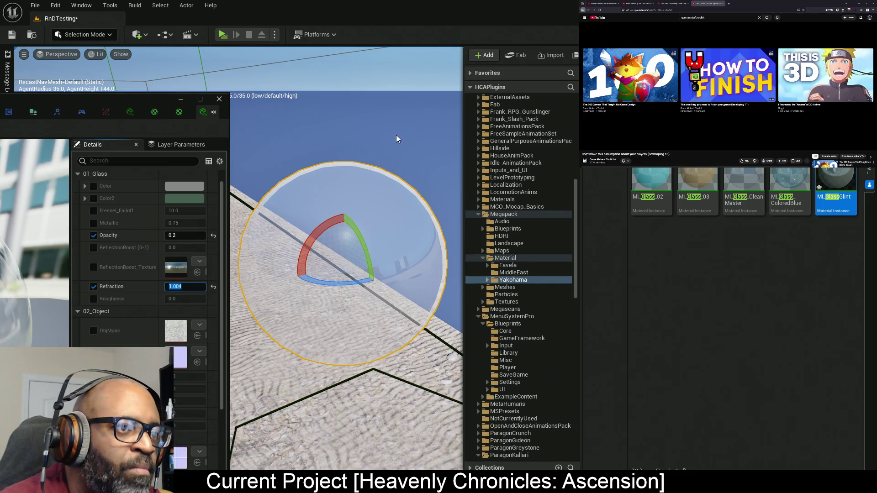
- Start entering a lower Opacity value for the glass material, beginning with '0.'
{"action": "scroll", "coordinate": [387, 193], "scroll_direction": "down", "scroll_amount": 2}
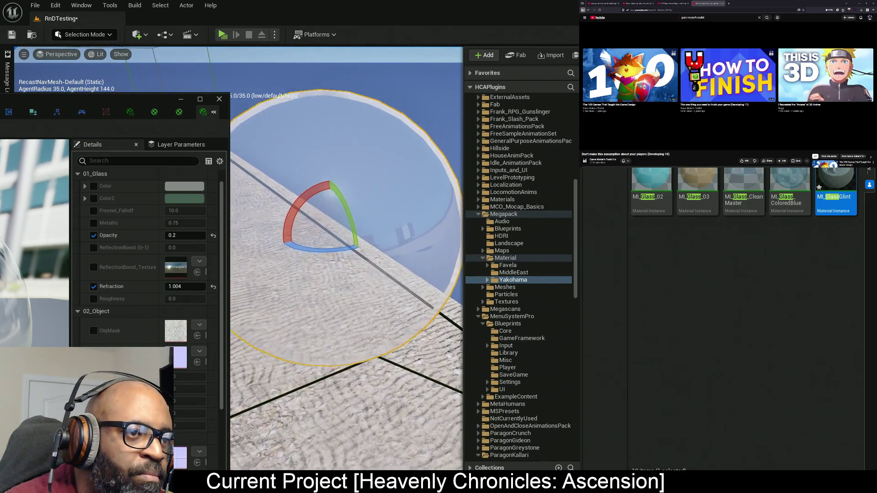
{"action": "left_click", "coordinate": [194, 234]}
{"action": "type", "text": "0."}
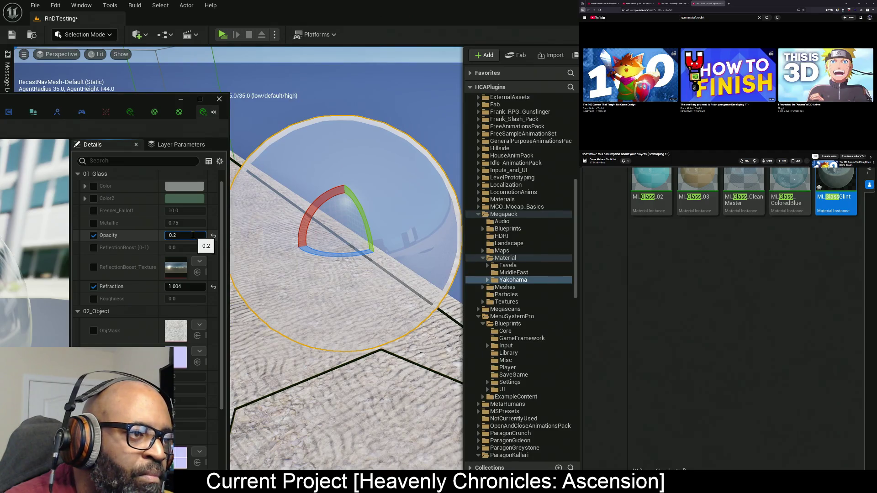
- Apply Opacity 0.1, minimize the material editor, and place the SpotLight details beside the viewport
{"action": "left_click", "coordinate": [213, 235]}
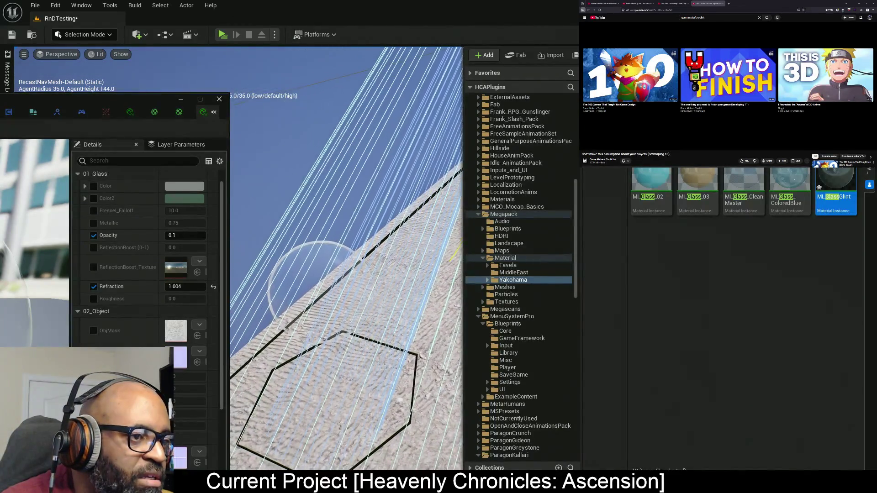
{"action": "left_click", "coordinate": [180, 99]}
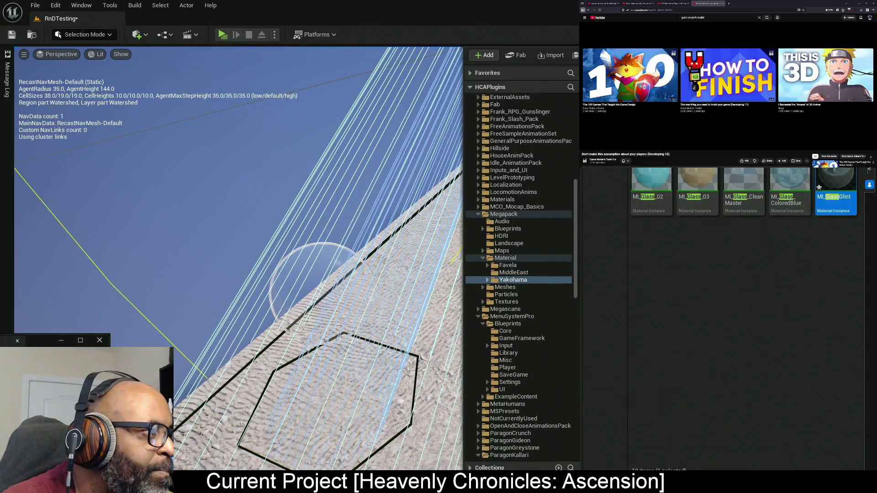
{"action": "left_click", "coordinate": [80, 340]}
{"action": "left_click_drag", "start_coordinate": [195, 155], "coordinate": [626, 55]}
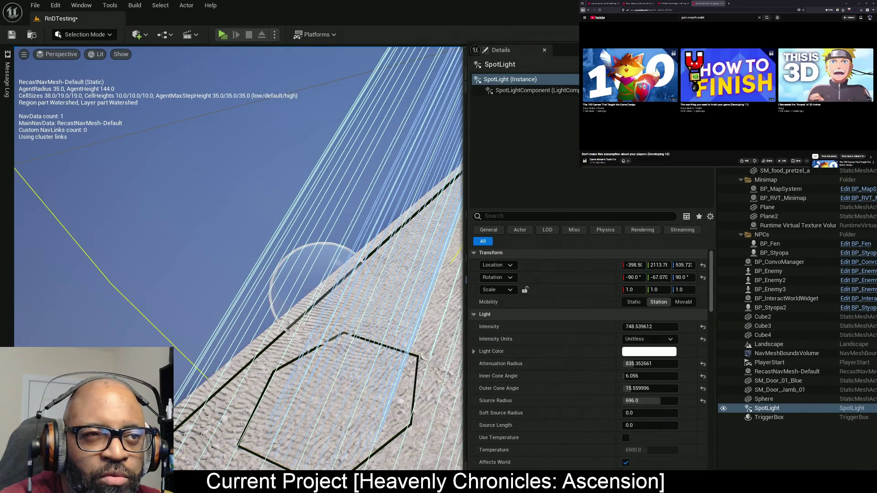
{"action": "scroll", "coordinate": [599, 353], "scroll_direction": "down", "scroll_amount": 2}
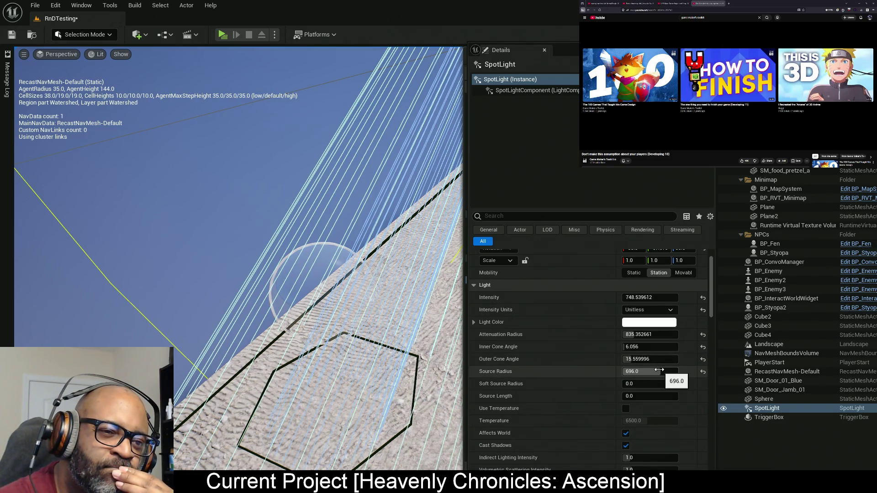
{"action": "mouse_move", "coordinate": [657, 371]}
{"action": "left_mouse_down"}
{"action": "mouse_move", "coordinate": [631, 371]}
{"action": "mouse_move", "coordinate": [663, 372]}
{"action": "mouse_move", "coordinate": [653, 371]}
{"action": "left_mouse_up"}
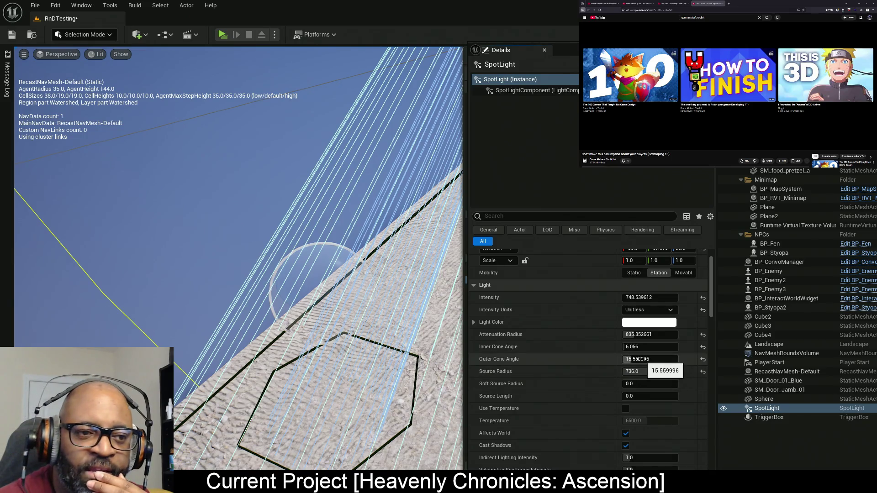
{"action": "mouse_move", "coordinate": [637, 347]}
{"action": "left_mouse_down"}
{"action": "mouse_move", "coordinate": [658, 346]}
{"action": "mouse_move", "coordinate": [639, 346]}
{"action": "mouse_move", "coordinate": [644, 332]}
{"action": "mouse_move", "coordinate": [669, 335]}
{"action": "mouse_move", "coordinate": [629, 359]}
{"action": "mouse_move", "coordinate": [655, 359]}
{"action": "mouse_move", "coordinate": [643, 334]}
{"action": "mouse_move", "coordinate": [664, 335]}
{"action": "mouse_move", "coordinate": [646, 359]}
{"action": "mouse_move", "coordinate": [656, 358]}
{"action": "mouse_move", "coordinate": [654, 347]}
{"action": "mouse_move", "coordinate": [632, 348]}
{"action": "left_mouse_up"}
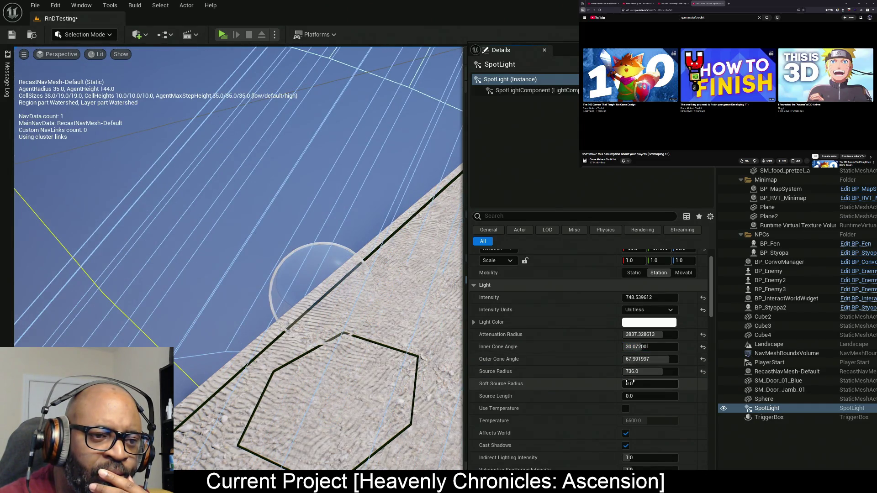
{"action": "mouse_move", "coordinate": [629, 396]}
{"action": "left_mouse_down"}
{"action": "mouse_move", "coordinate": [655, 396]}
{"action": "mouse_move", "coordinate": [625, 396]}
{"action": "mouse_move", "coordinate": [659, 383]}
{"action": "mouse_move", "coordinate": [624, 384]}
{"action": "left_mouse_up"}
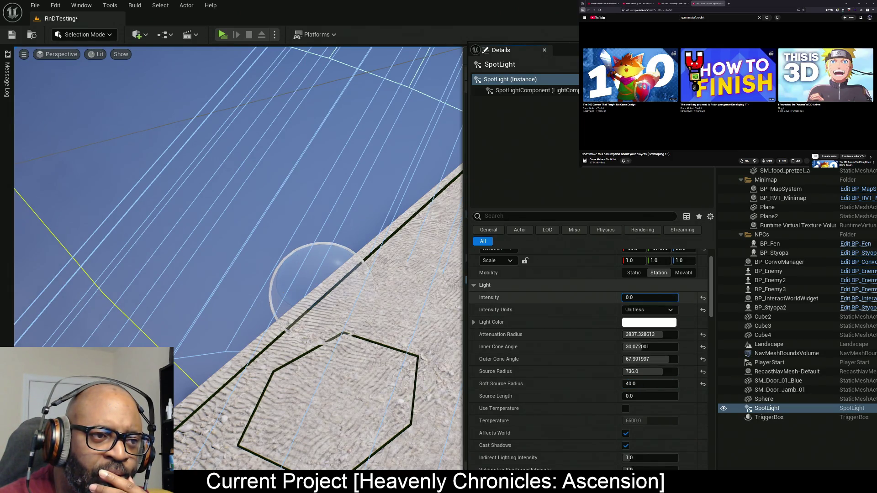
{"action": "type", "text": "100000"}
{"action": "key", "text": "Return"}
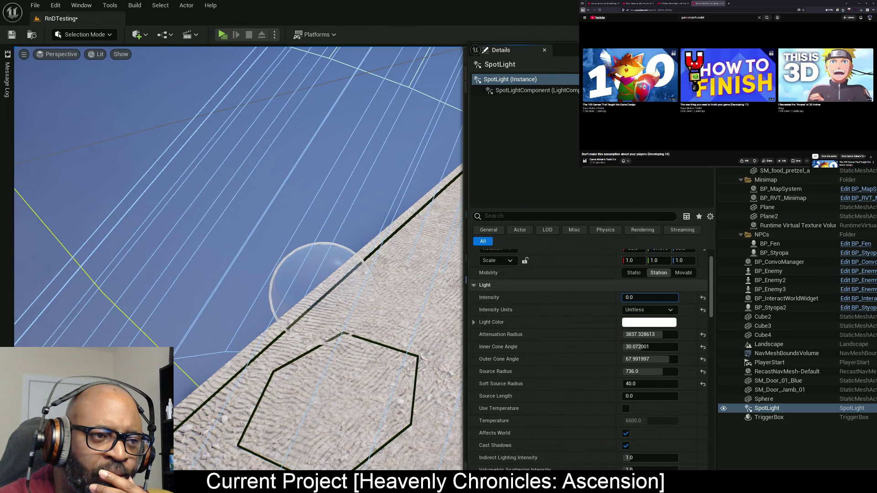
{"action": "key", "text": "Return"}
{"action": "key", "text": "p"}
{"action": "left_click", "coordinate": [703, 298]}
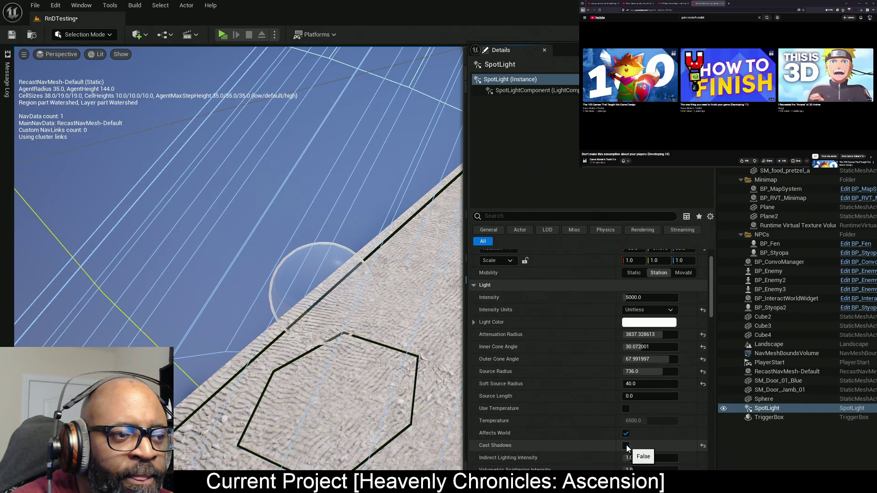
{"action": "scroll", "coordinate": [579, 358], "scroll_direction": "up", "scroll_amount": 1}
{"action": "scroll", "coordinate": [579, 358], "scroll_direction": "down", "scroll_amount": 5}
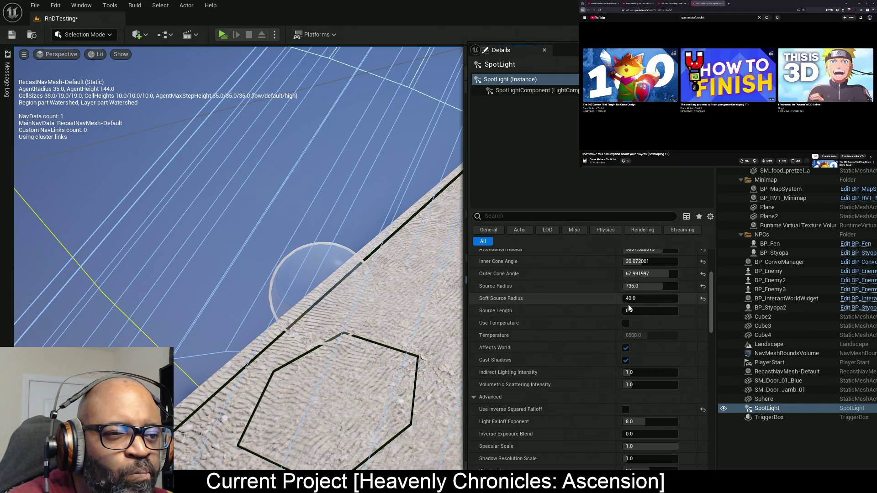
{"action": "scroll", "coordinate": [630, 306], "scroll_direction": "up", "scroll_amount": 3}
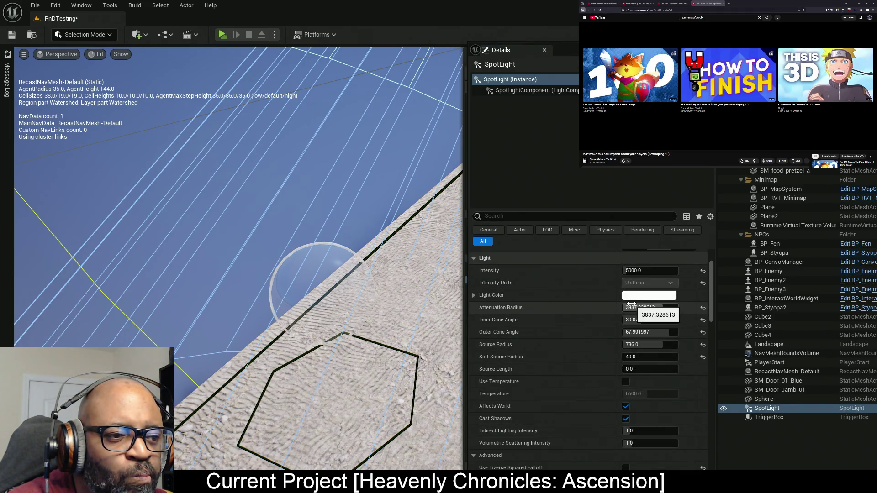
{"action": "scroll", "coordinate": [631, 304], "scroll_direction": "down", "scroll_amount": 1}
{"action": "key", "text": "f"}
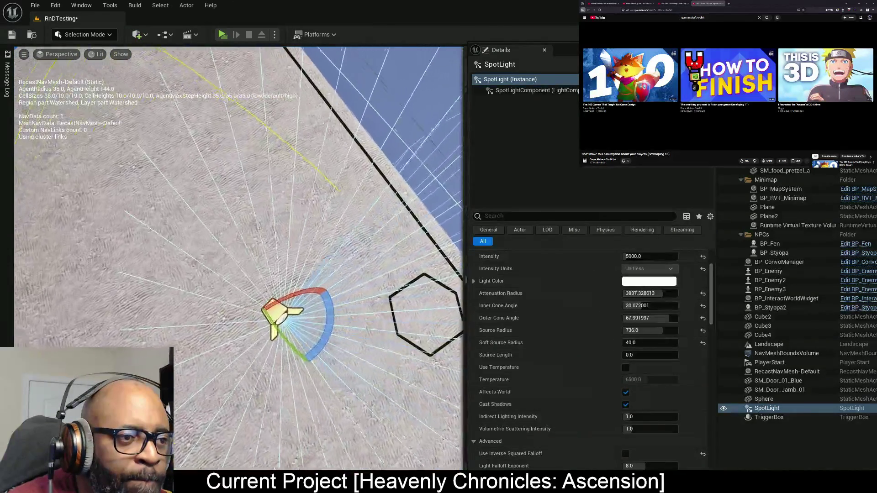
{"action": "key", "text": "f"}
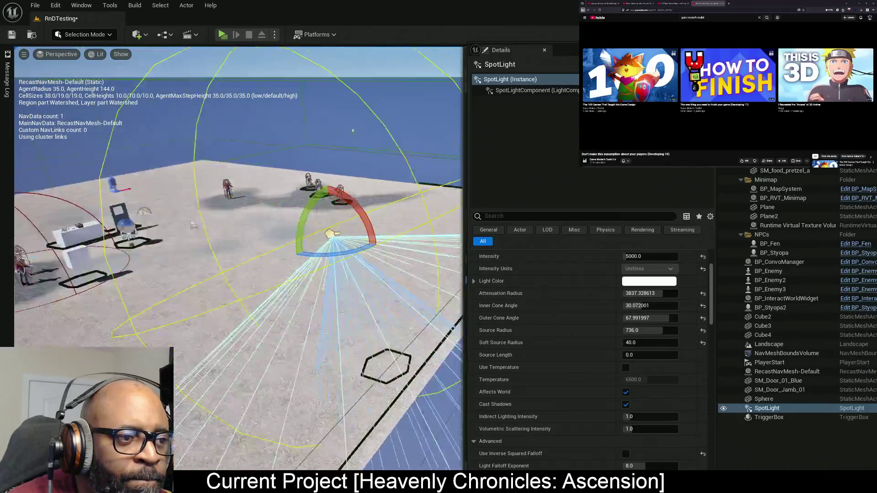
{"action": "left_click_drag", "start_coordinate": [323, 333], "coordinate": [323, 333]}
{"action": "left_click", "coordinate": [92, 56]}
{"action": "left_click", "coordinate": [92, 56]}
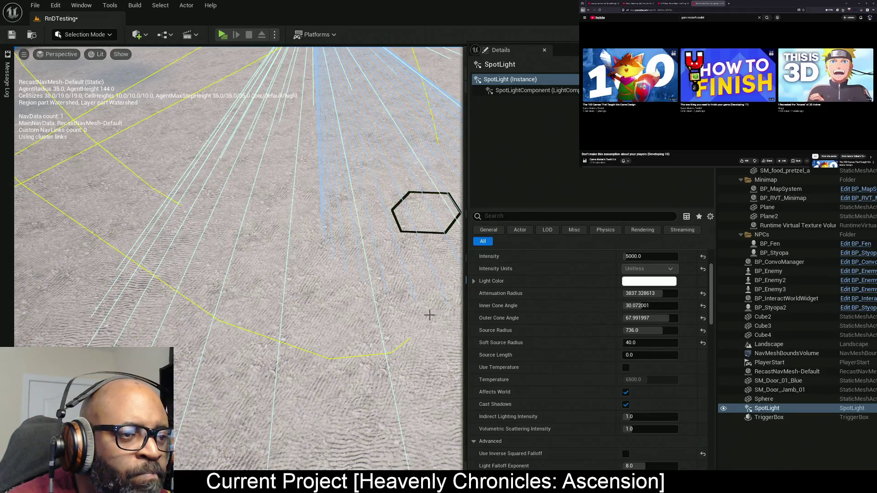
{"action": "left_click_drag", "start_coordinate": [353, 311], "coordinate": [353, 311]}
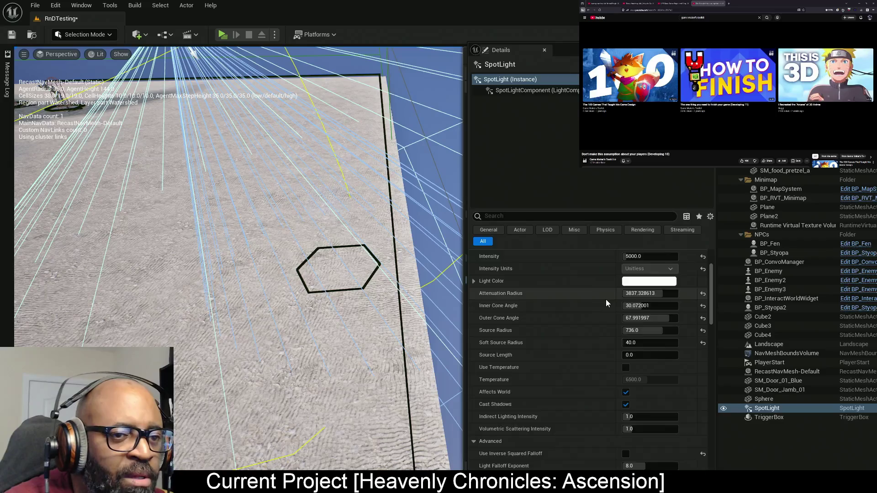
{"action": "scroll", "coordinate": [612, 294], "scroll_direction": "up", "scroll_amount": 2}
- Set the spot light Intensity to 100000, then drag it down to about 82111
{"action": "left_click", "coordinate": [630, 314]}
{"action": "type", "text": "100000"}
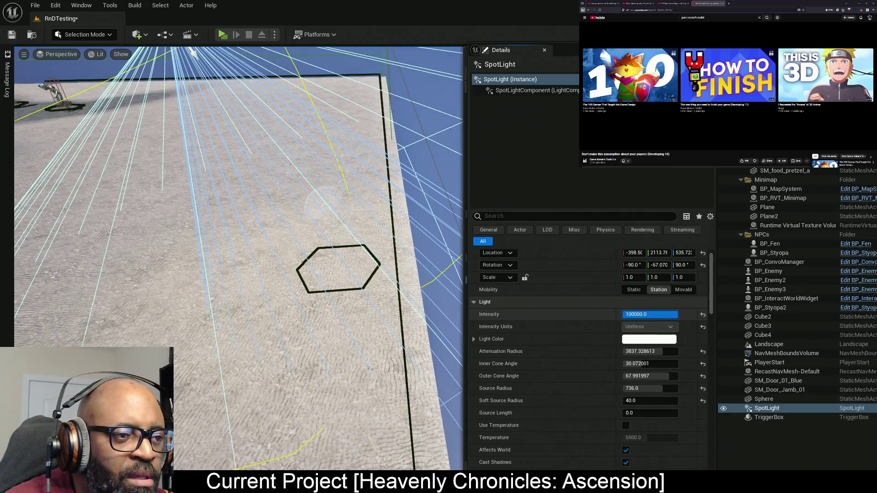
{"action": "key", "text": "Return"}
{"action": "left_click_drag", "start_coordinate": [649, 315], "coordinate": [296, 294]}
{"action": "mouse_move", "coordinate": [649, 314]}
{"action": "left_mouse_down"}
{"action": "mouse_move", "coordinate": [575, 316]}
{"action": "mouse_move", "coordinate": [612, 316]}
{"action": "left_mouse_up"}
{"action": "left_click_drag", "start_coordinate": [307, 182], "coordinate": [307, 123]}
{"action": "mouse_move", "coordinate": [292, 255]}
{"action": "left_mouse_down"}
{"action": "mouse_move", "coordinate": [320, 256]}
{"action": "mouse_move", "coordinate": [291, 255]}
{"action": "left_mouse_up"}
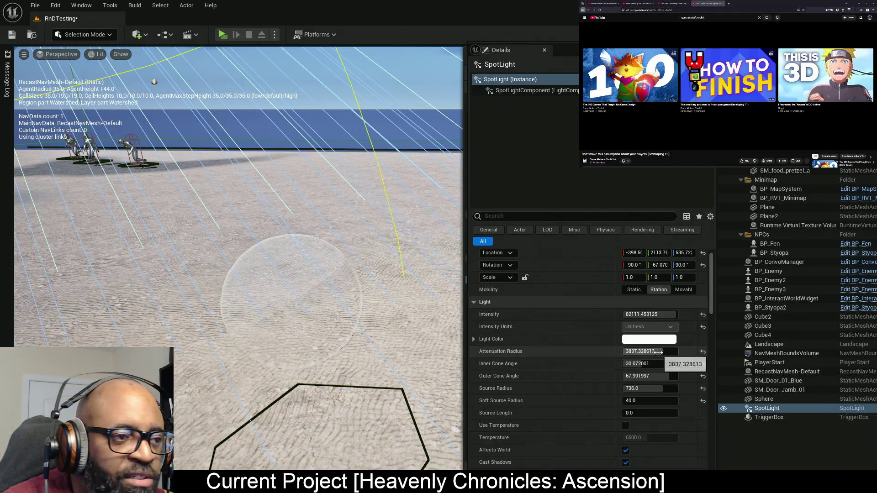
- Narrow the spot light cone to about 7.95° inner and 15.54° outer
{"action": "mouse_move", "coordinate": [651, 363]}
{"action": "left_mouse_down"}
{"action": "mouse_move", "coordinate": [629, 364]}
{"action": "mouse_move", "coordinate": [650, 376]}
{"action": "mouse_move", "coordinate": [631, 375]}
{"action": "left_mouse_up"}
{"action": "scroll", "coordinate": [237, 256], "scroll_direction": "up", "scroll_amount": 5}
{"action": "mouse_move", "coordinate": [237, 256]}
{"action": "left_mouse_down"}
{"action": "mouse_move", "coordinate": [219, 256]}
{"action": "mouse_move", "coordinate": [254, 256]}
{"action": "mouse_move", "coordinate": [333, 371]}
{"action": "mouse_move", "coordinate": [306, 352]}
{"action": "left_mouse_up"}
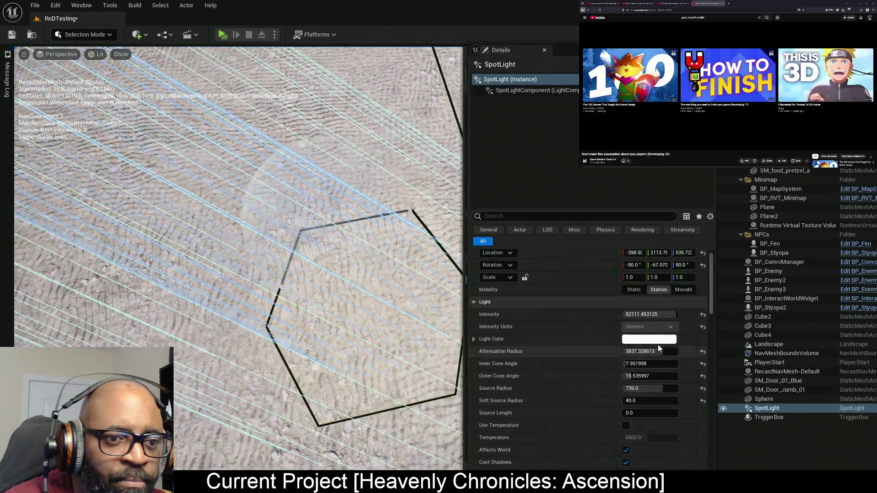
- Adjust the cone angles, set Source Radius 264 and Soft Source Radius 0, and widen attenuation
{"action": "left_click_drag", "start_coordinate": [635, 369], "coordinate": [658, 369]}
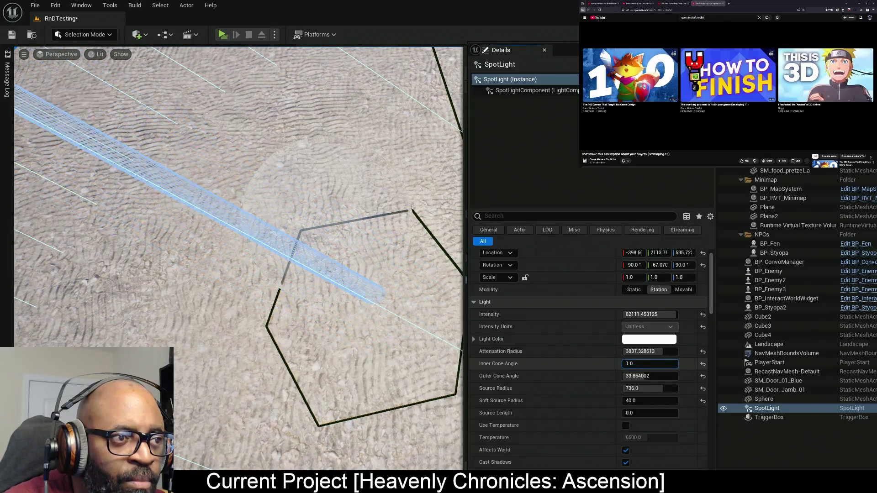
{"action": "key", "text": "Return"}
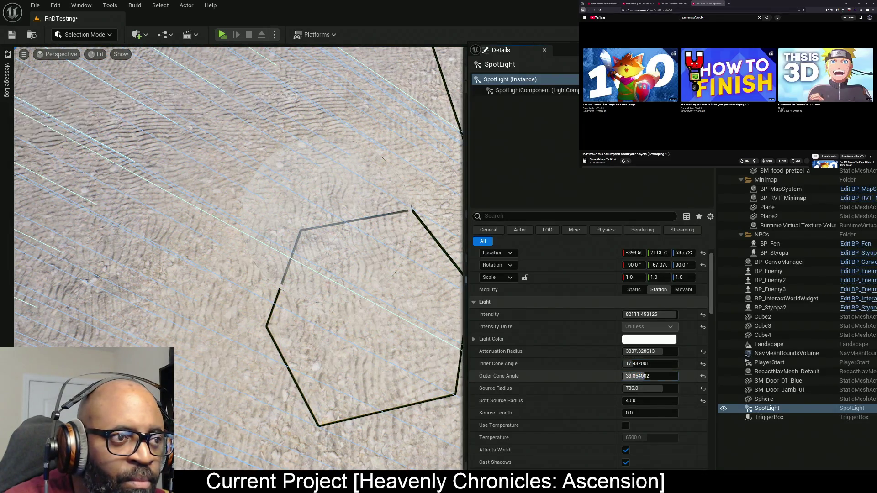
{"action": "left_click_drag", "start_coordinate": [648, 376], "coordinate": [629, 376]}
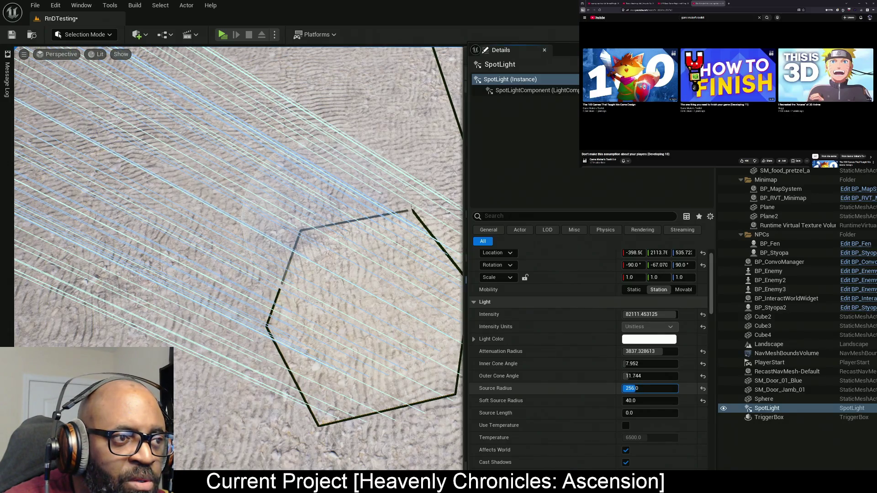
{"action": "type", "text": "264"}
{"action": "key", "text": "Return"}
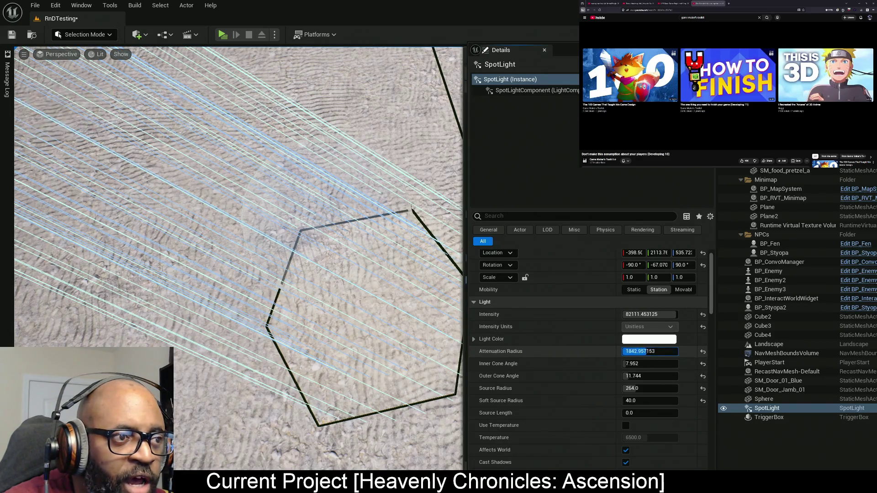
{"action": "mouse_move", "coordinate": [669, 352]}
{"action": "left_mouse_down"}
{"action": "mouse_move", "coordinate": [643, 366]}
{"action": "mouse_move", "coordinate": [625, 363]}
{"action": "mouse_move", "coordinate": [637, 376]}
{"action": "left_mouse_up"}
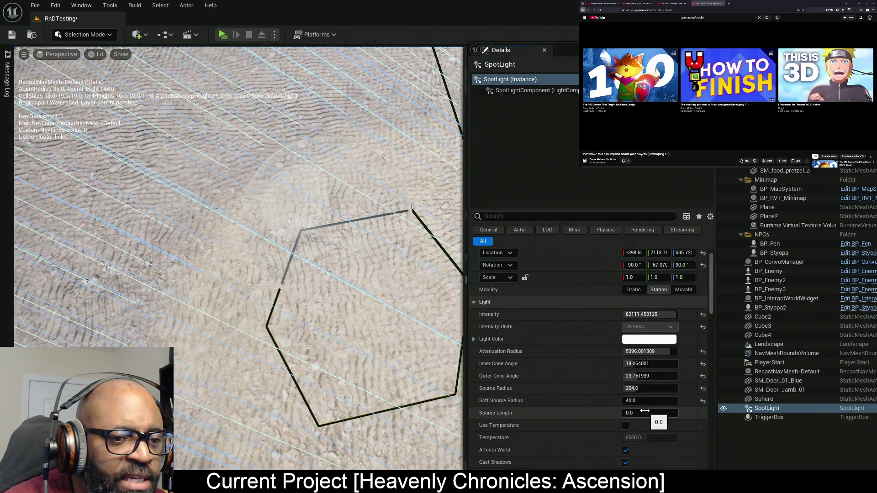
{"action": "left_click_drag", "start_coordinate": [637, 411], "coordinate": [637, 400]}
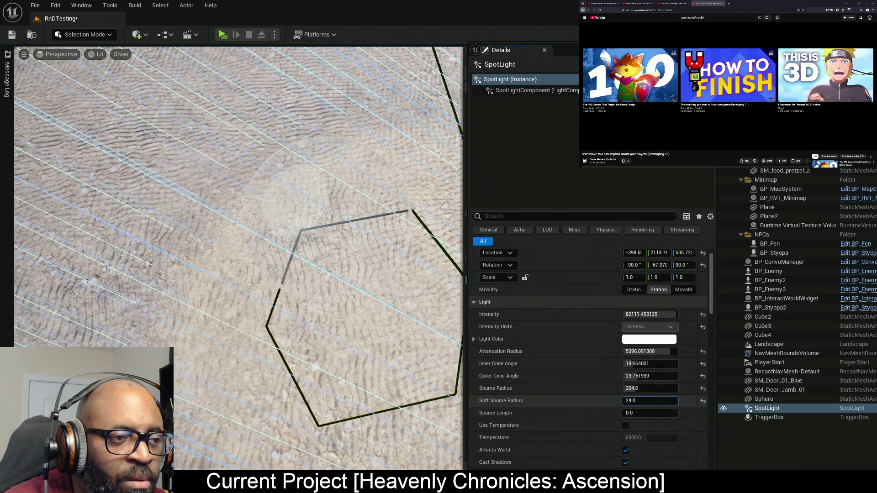
{"action": "left_click_drag", "start_coordinate": [637, 401], "coordinate": [637, 401]}
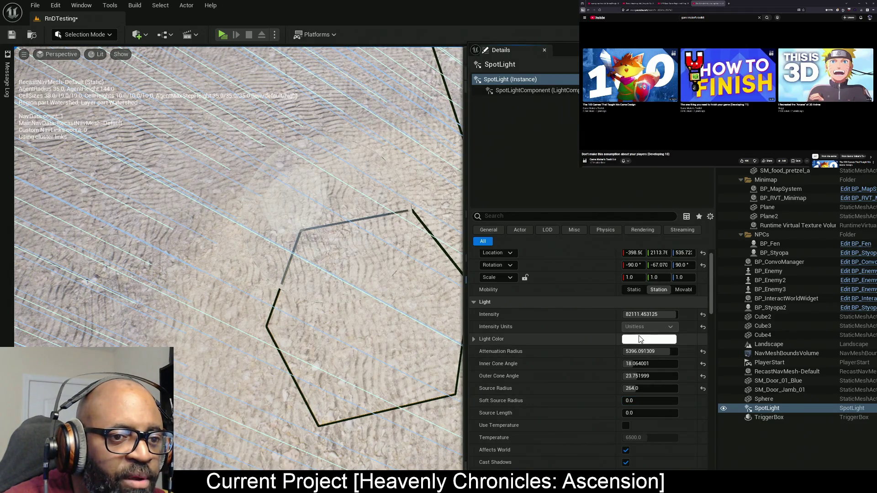
- Set Inner Cone Angle to 1, raise Attenuation Radius to about 5033, and deselect the light
{"action": "left_click_drag", "start_coordinate": [635, 364], "coordinate": [636, 376]}
{"action": "type", "text": "1"}
{"action": "key", "text": "Return"}
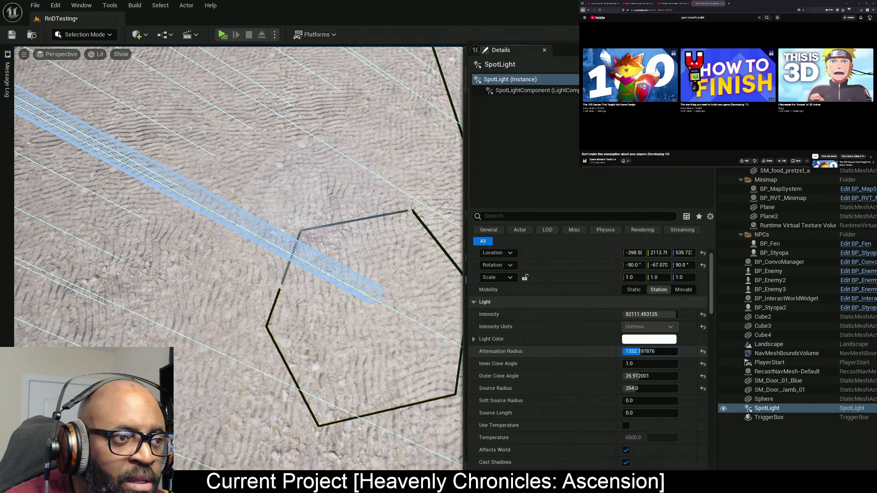
{"action": "left_click_drag", "start_coordinate": [636, 351], "coordinate": [636, 352]}
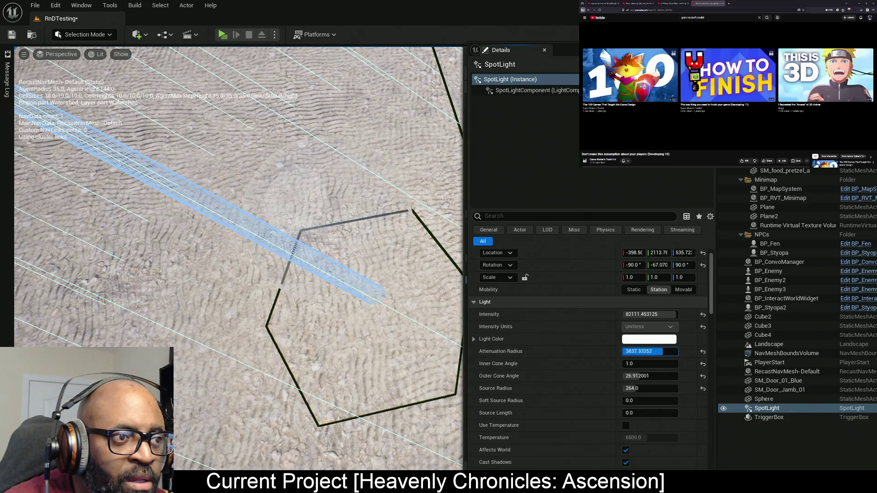
{"action": "left_click_drag", "start_coordinate": [260, 248], "coordinate": [321, 221]}
{"action": "key", "text": "Escape"}
{"action": "mouse_move", "coordinate": [237, 256]}
{"action": "left_mouse_down"}
{"action": "mouse_move", "coordinate": [237, 297]}
{"action": "mouse_move", "coordinate": [274, 315]}
{"action": "mouse_move", "coordinate": [293, 297]}
{"action": "mouse_move", "coordinate": [232, 225]}
{"action": "left_mouse_up"}
- Select the glass sphere and frame it in the Top orthographic view
{"action": "left_click", "coordinate": [236, 215]}
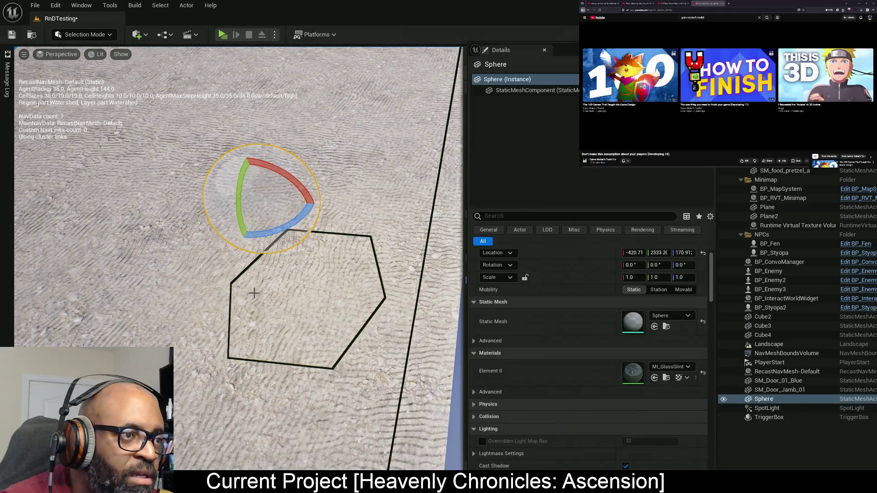
{"action": "left_click", "coordinate": [100, 55]}
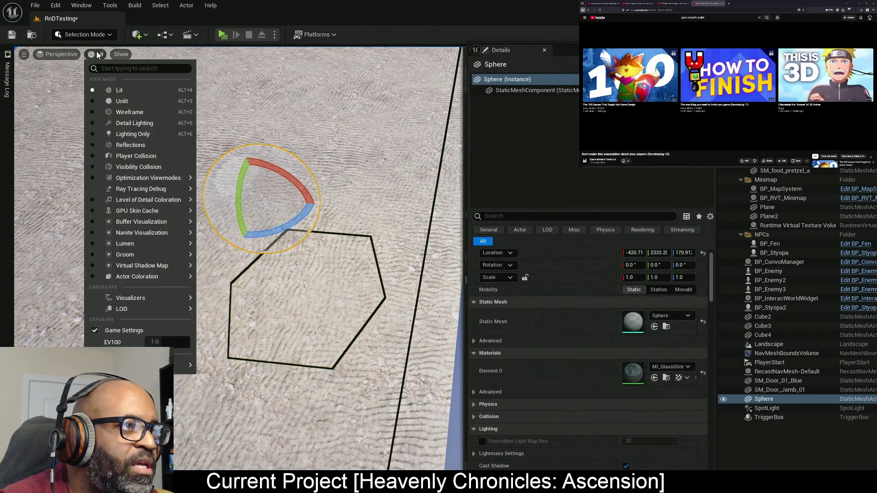
{"action": "left_click", "coordinate": [59, 55]}
{"action": "left_click", "coordinate": [62, 89]}
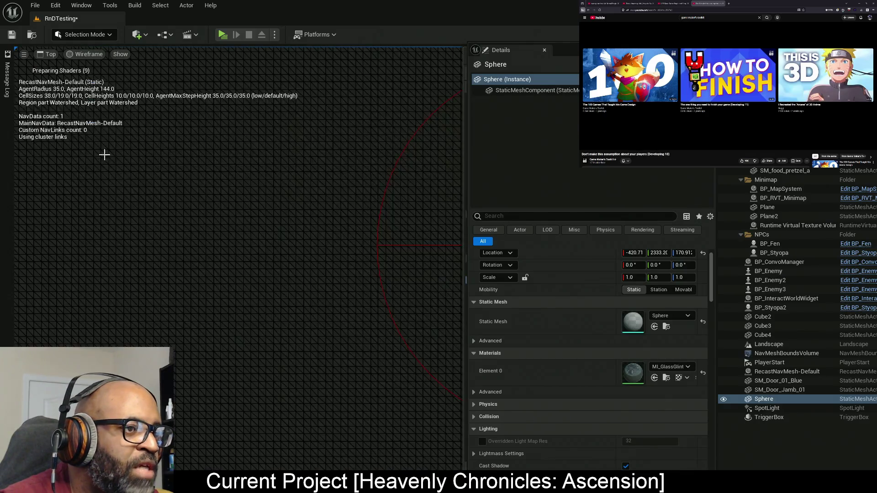
{"action": "key", "text": "f"}
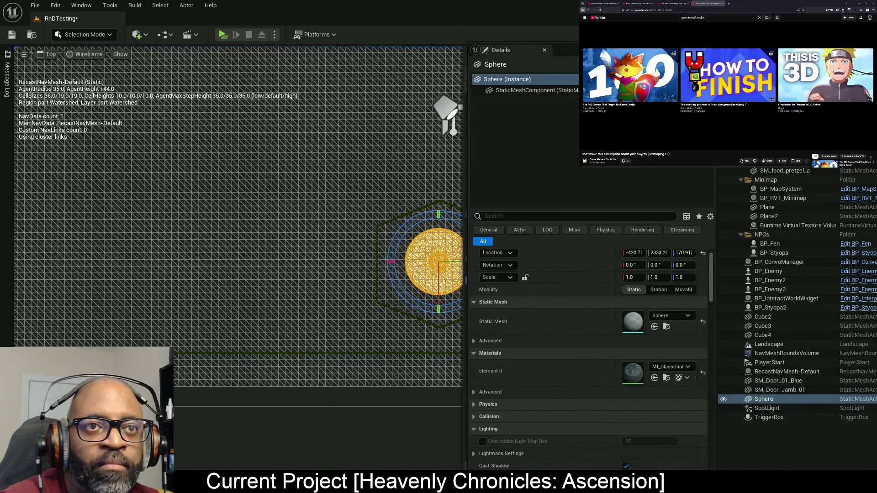
- Locate MI_GlassGlint in the content browser, close it, and save the RnDTesting map
{"action": "key", "text": "ctrl+space"}
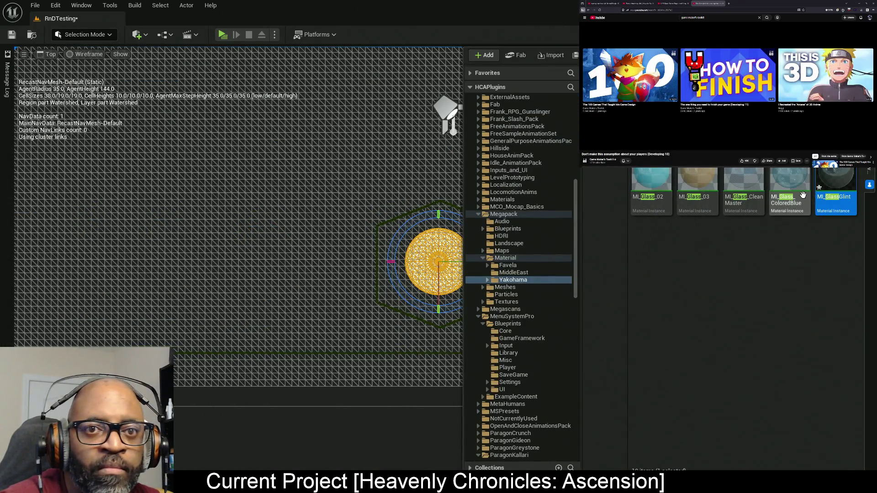
{"action": "key", "text": "ctrl+space"}
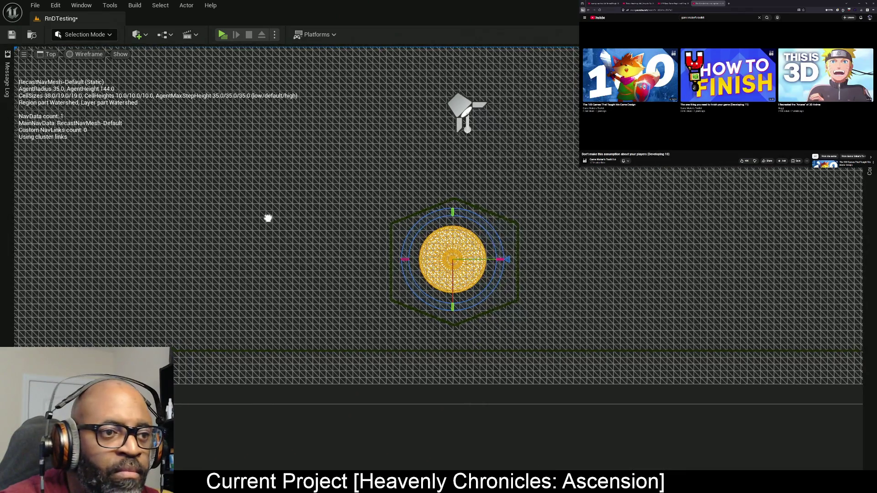
{"action": "key", "text": "ctrl+s"}
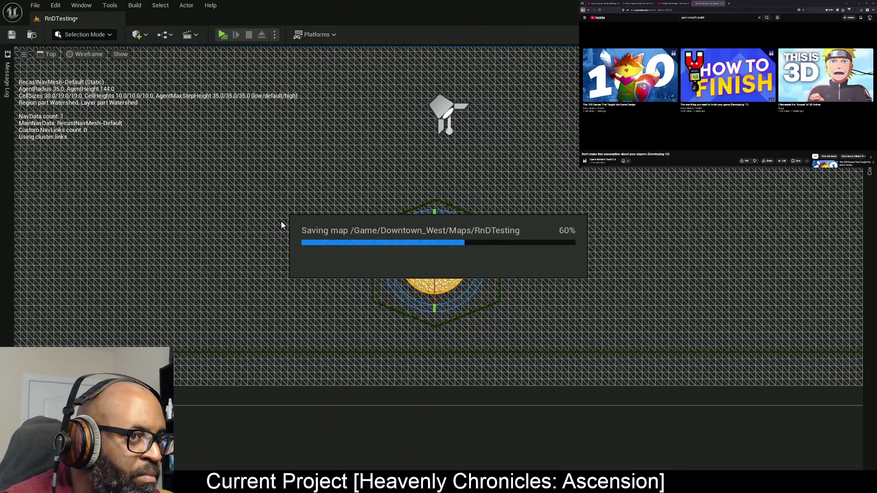
- Switch the top view from Wireframe to Lit, zoom and pan over the sphere, and deselect it
{"action": "scroll", "coordinate": [281, 221], "scroll_direction": "up", "scroll_amount": 2}
{"action": "scroll", "coordinate": [440, 270], "scroll_direction": "up", "scroll_amount": 3}
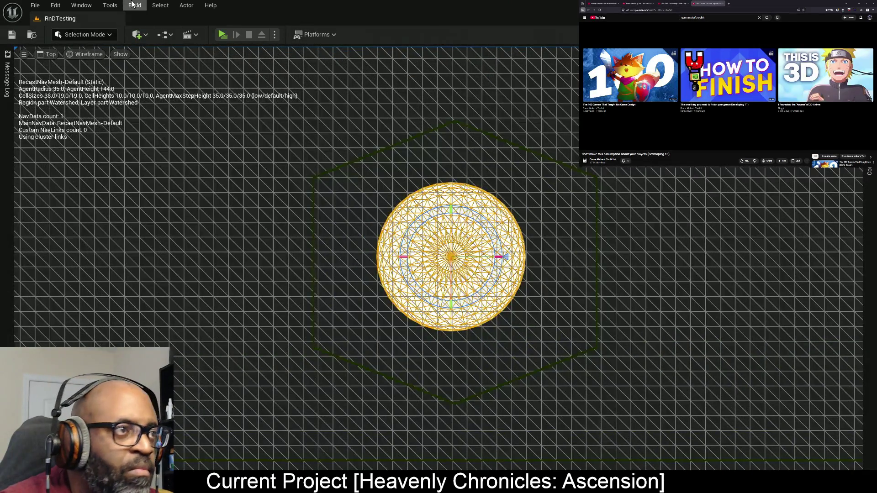
{"action": "left_click", "coordinate": [85, 55]}
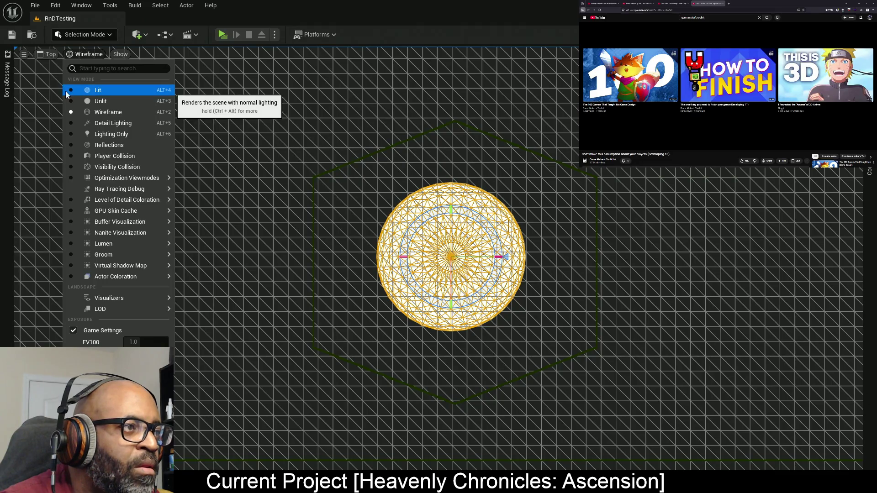
{"action": "left_click", "coordinate": [72, 90]}
{"action": "scroll", "coordinate": [502, 205], "scroll_direction": "up", "scroll_amount": 4}
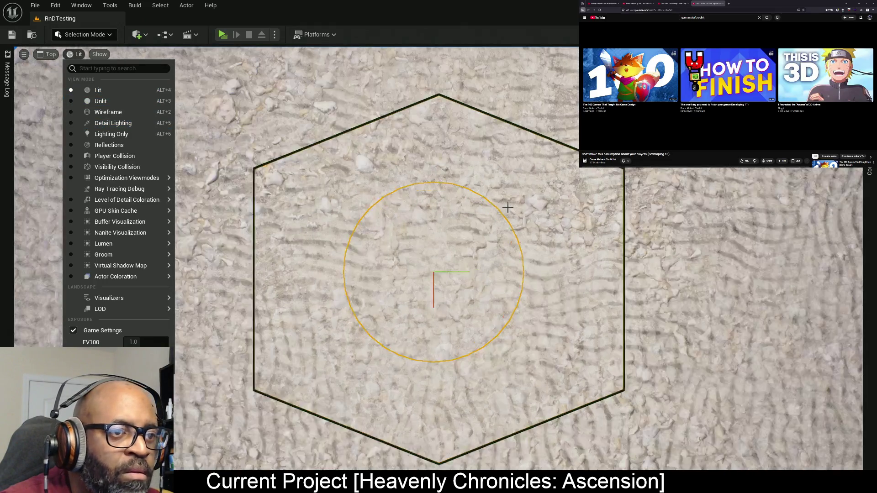
{"action": "scroll", "coordinate": [507, 208], "scroll_direction": "up", "scroll_amount": 2}
{"action": "key", "text": "Escape"}
{"action": "key", "text": "p"}
{"action": "mouse_move", "coordinate": [530, 195]}
{"action": "left_mouse_down"}
{"action": "mouse_move", "coordinate": [567, 100]}
{"action": "mouse_move", "coordinate": [509, 200]}
{"action": "mouse_move", "coordinate": [558, 187]}
{"action": "mouse_move", "coordinate": [444, 190]}
{"action": "left_mouse_up"}
{"action": "key", "text": "Escape"}
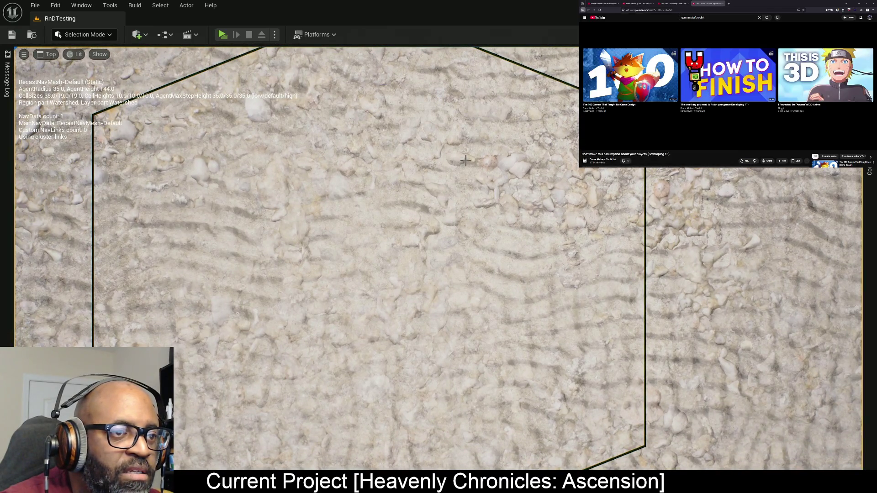